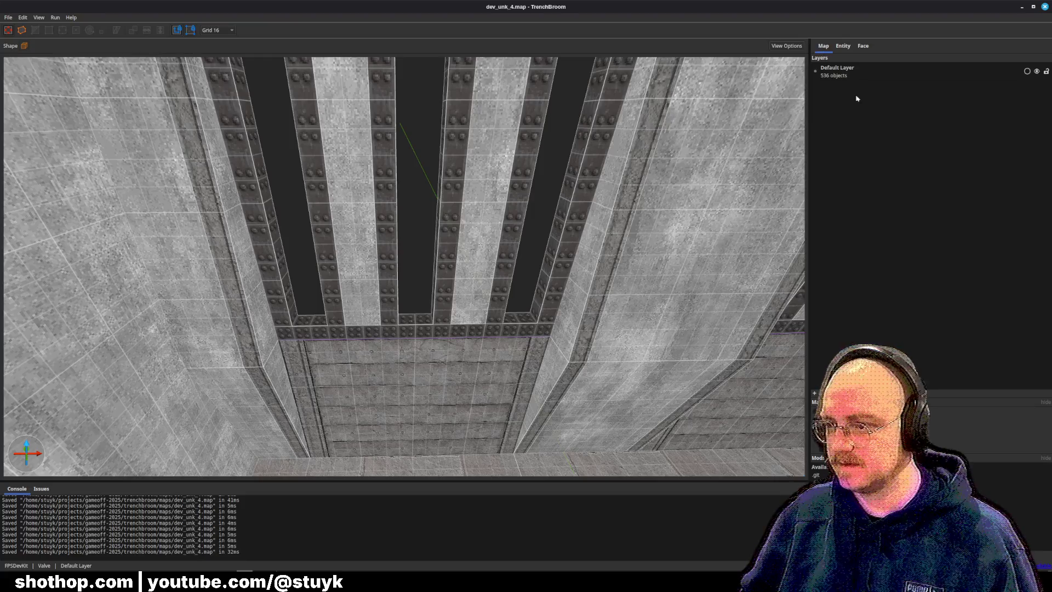
Show the Face inspector and the Material Browser's texture collection settings.
click(863, 46)
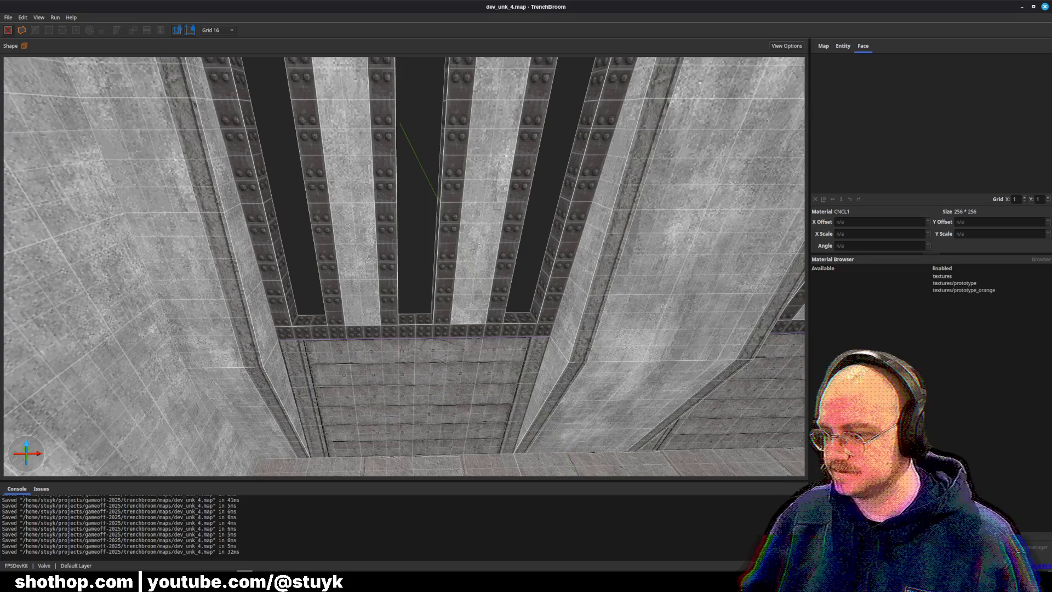
click(946, 277)
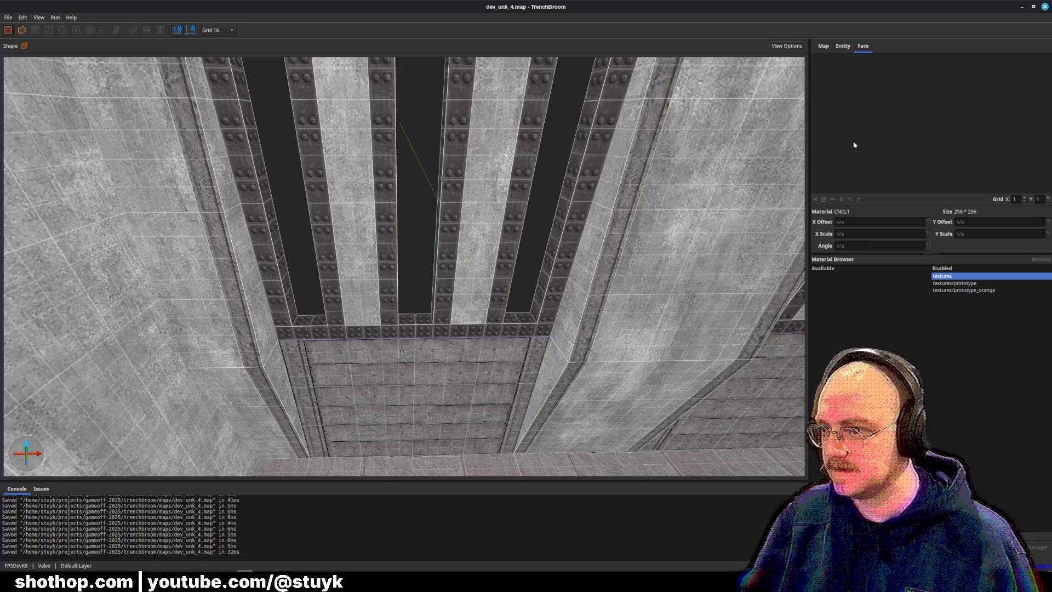
click(843, 46)
click(863, 46)
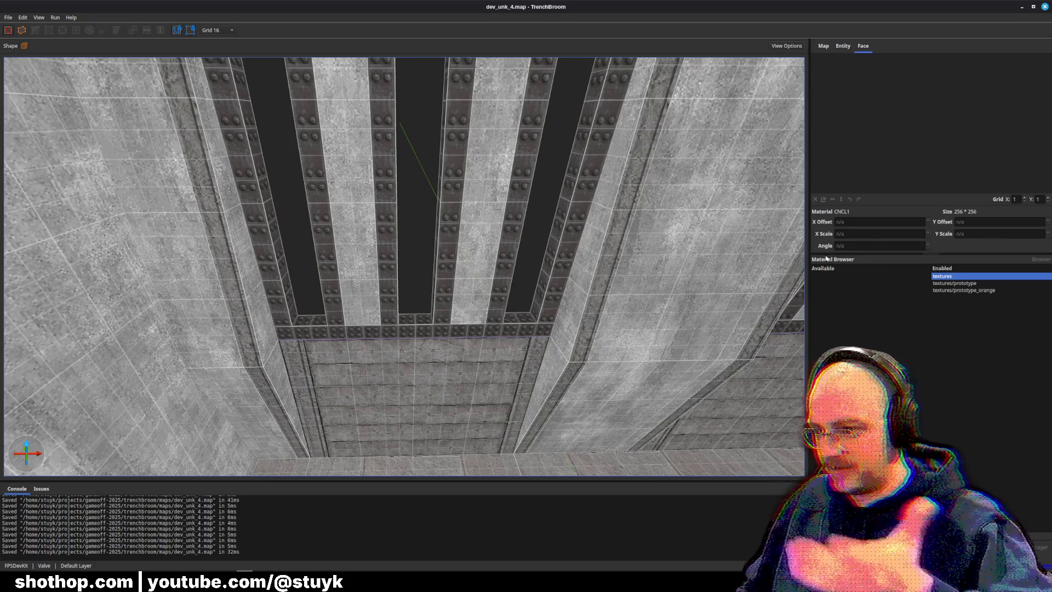
click(844, 50)
click(865, 49)
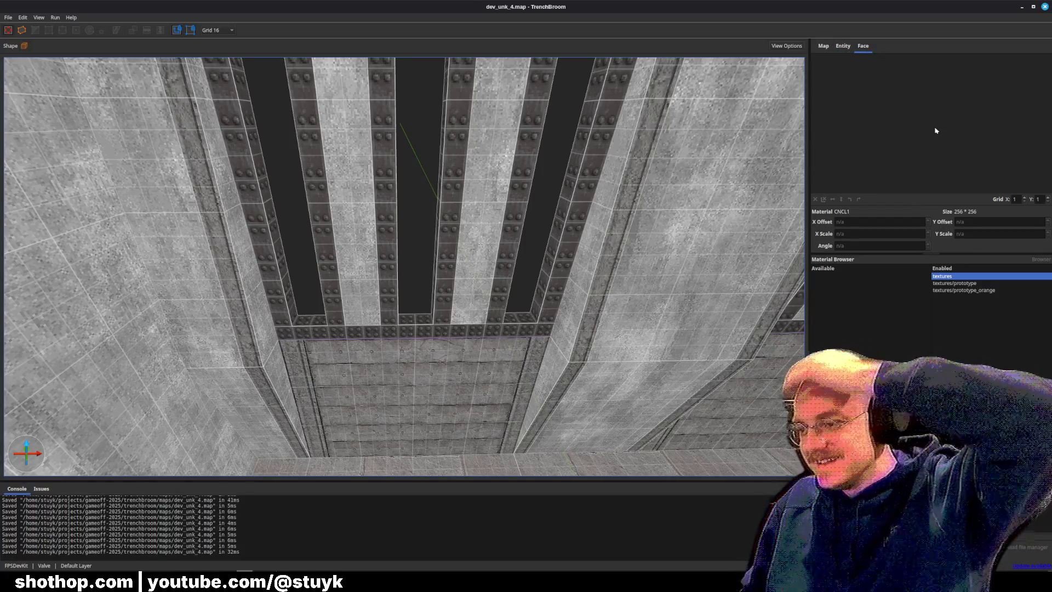
Disable the textures, textures/prototype and textures/prototype_orange collections.
click(957, 291)
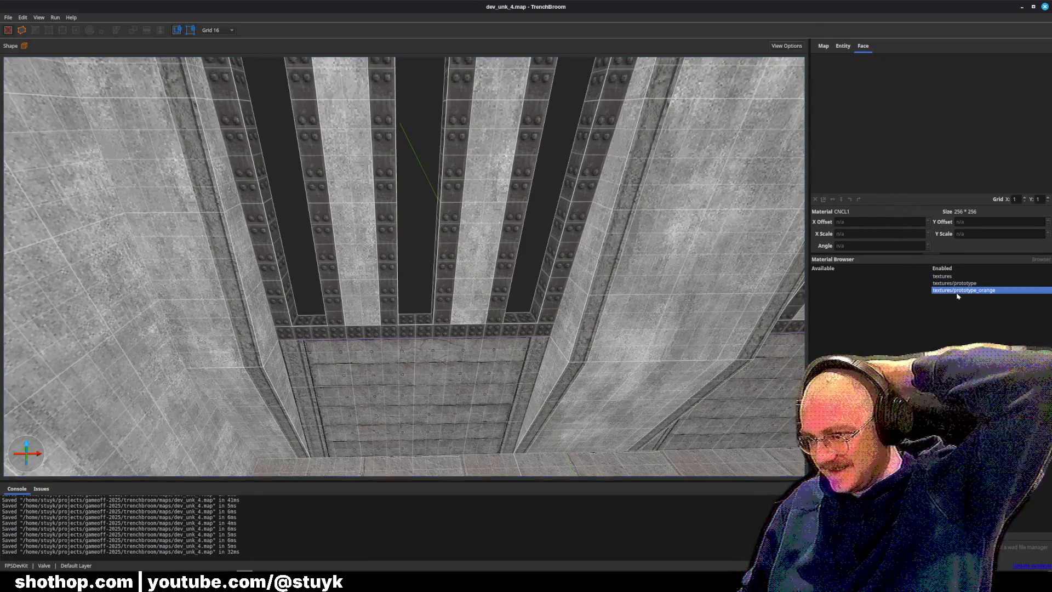
double_click(948, 276)
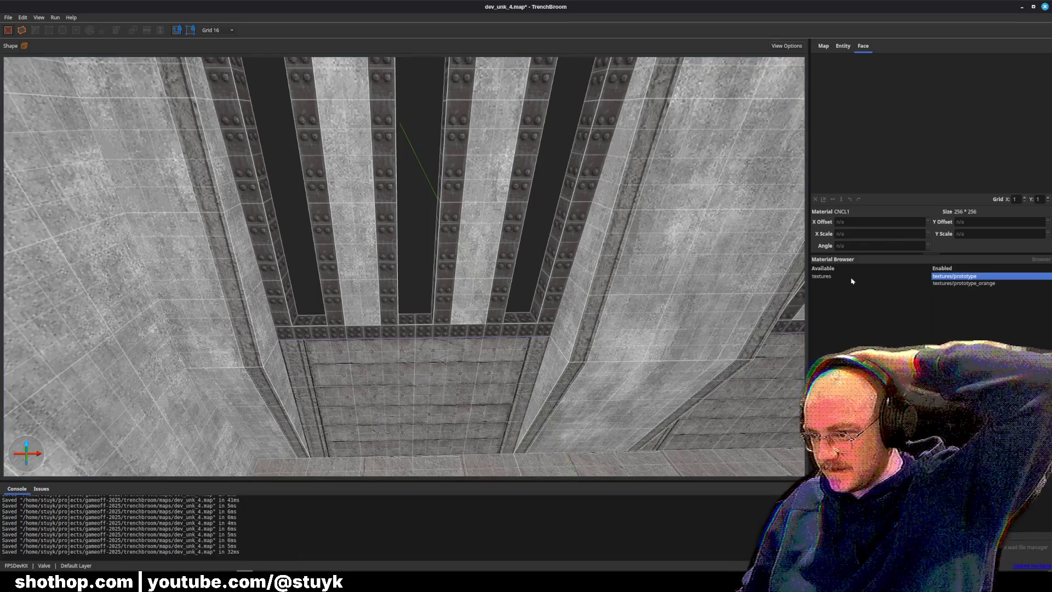
double_click(950, 279)
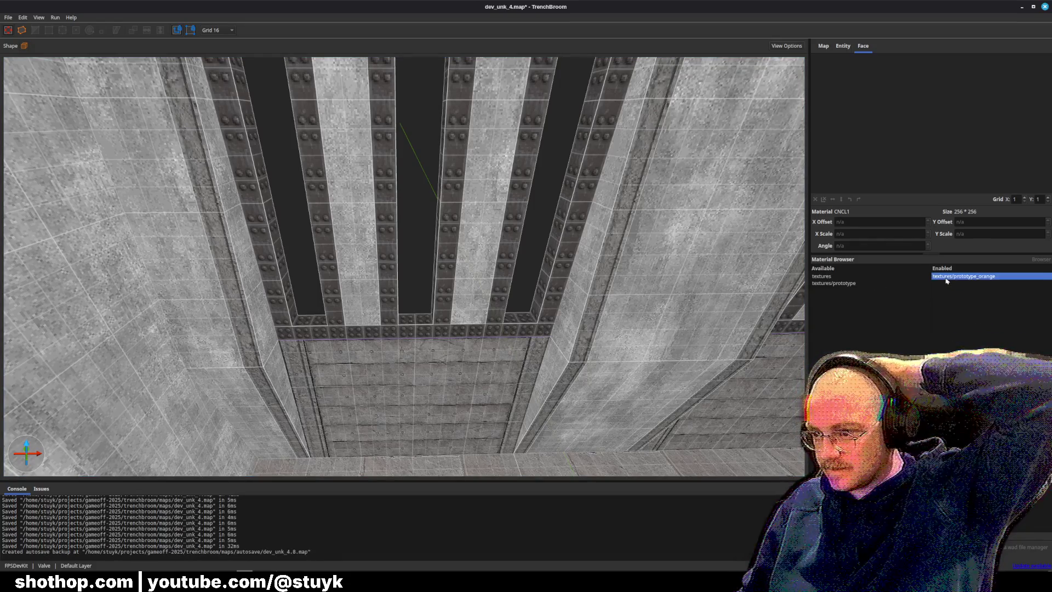
double_click(950, 277)
Re-enable all three texture collections and go back to browsing materials.
click(1041, 261)
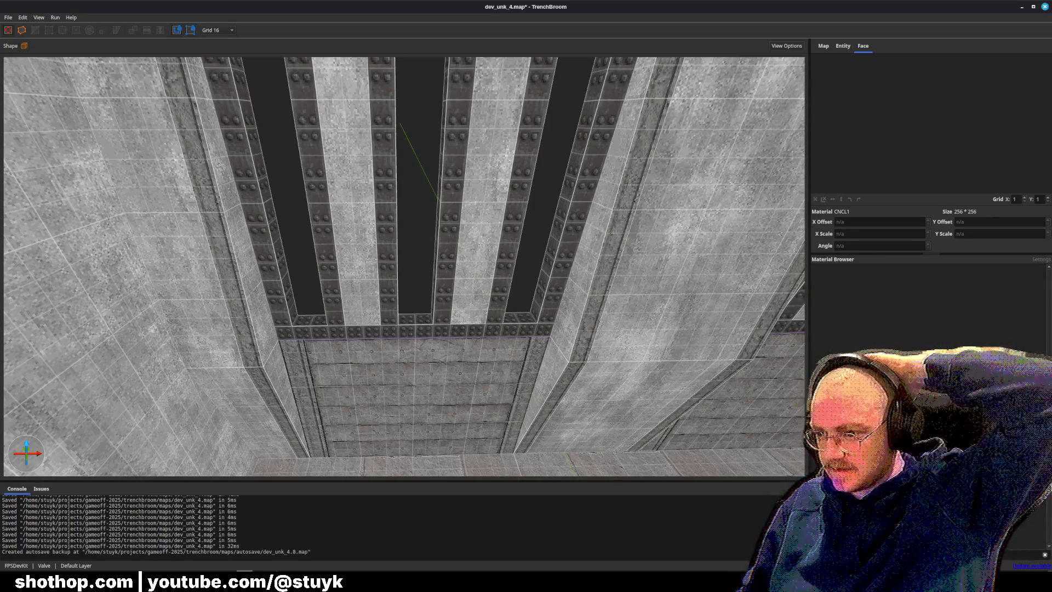
click(1039, 261)
double_click(821, 277)
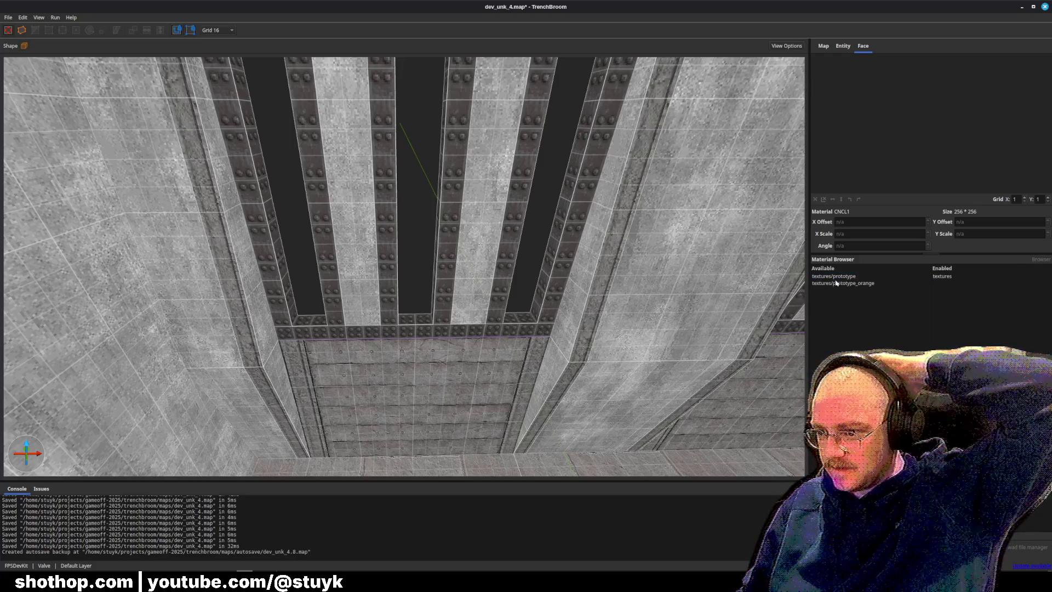
double_click(827, 277)
double_click(834, 278)
click(1039, 261)
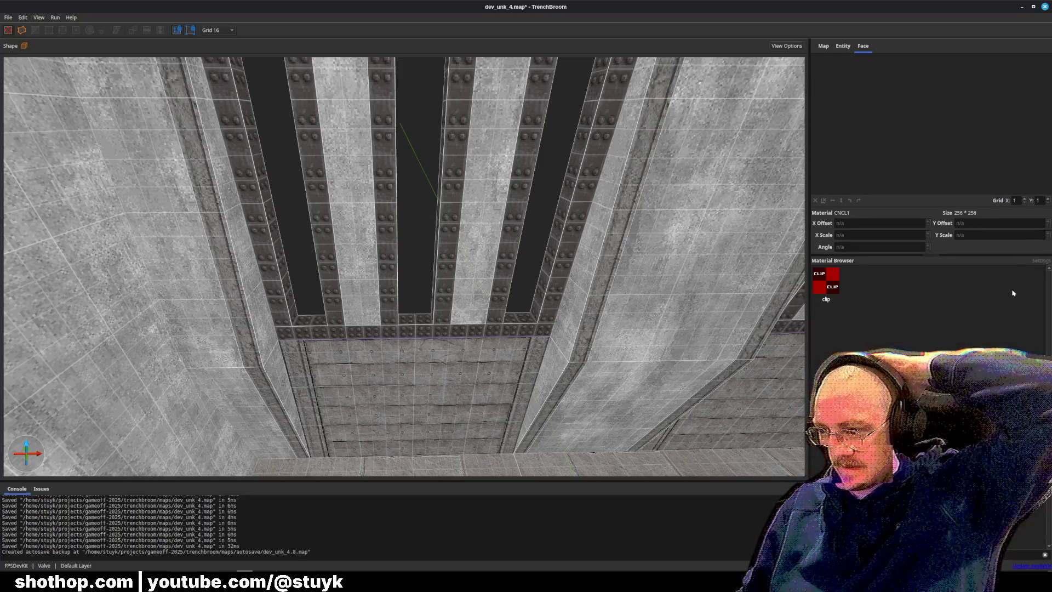
Pick the clip material and draw a clip brush up the first ceiling beam gap.
click(819, 280)
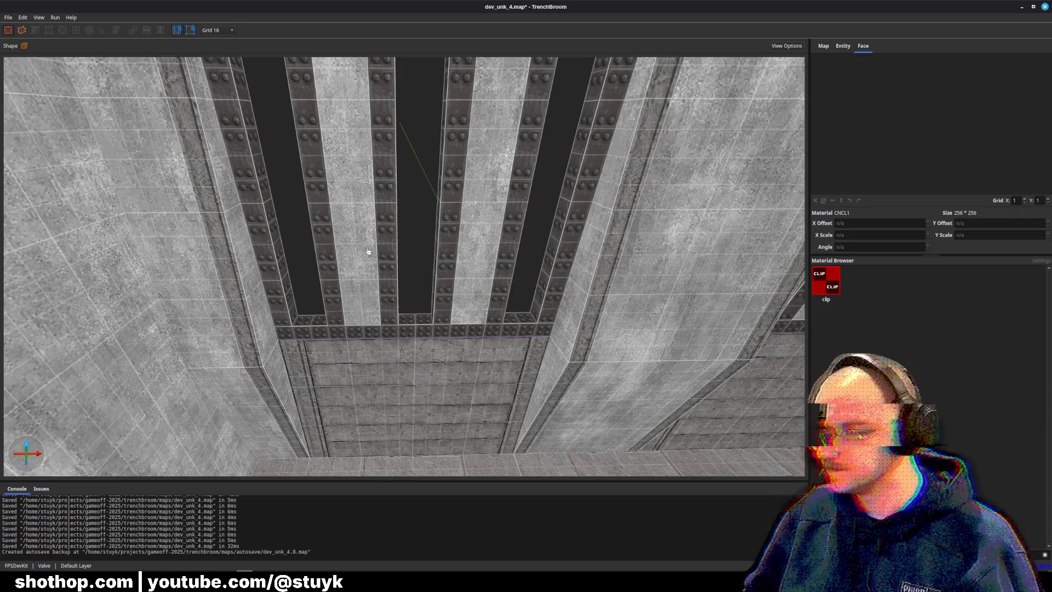
scroll(350, 244, up, 2)
mouse_move(324, 293)
mouse_down()
mouse_move(306, 291)
mouse_move(263, 74)
mouse_up()
mouse_move(351, 118)
mouse_down()
mouse_move(350, 165)
mouse_move(384, 175)
mouse_move(337, 255)
mouse_move(389, 263)
mouse_up()
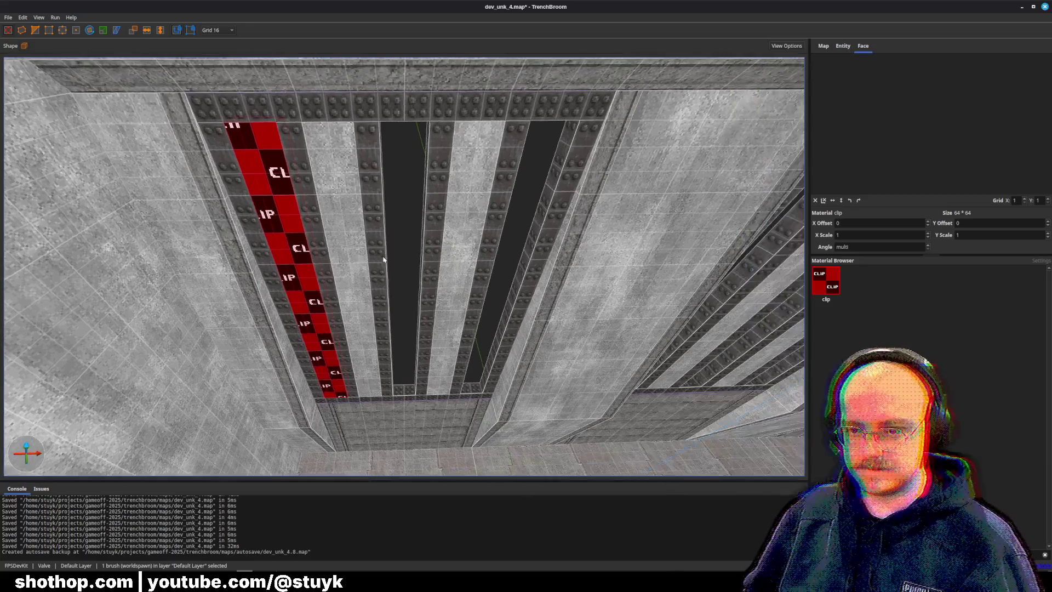
Duplicate the clip brush and nudge three clip brushes across the neighbouring beam gaps.
key(ctrl+d)
key(Right)
key(Right)
key(Right)
key(Right)
key(Right)
key(Right)
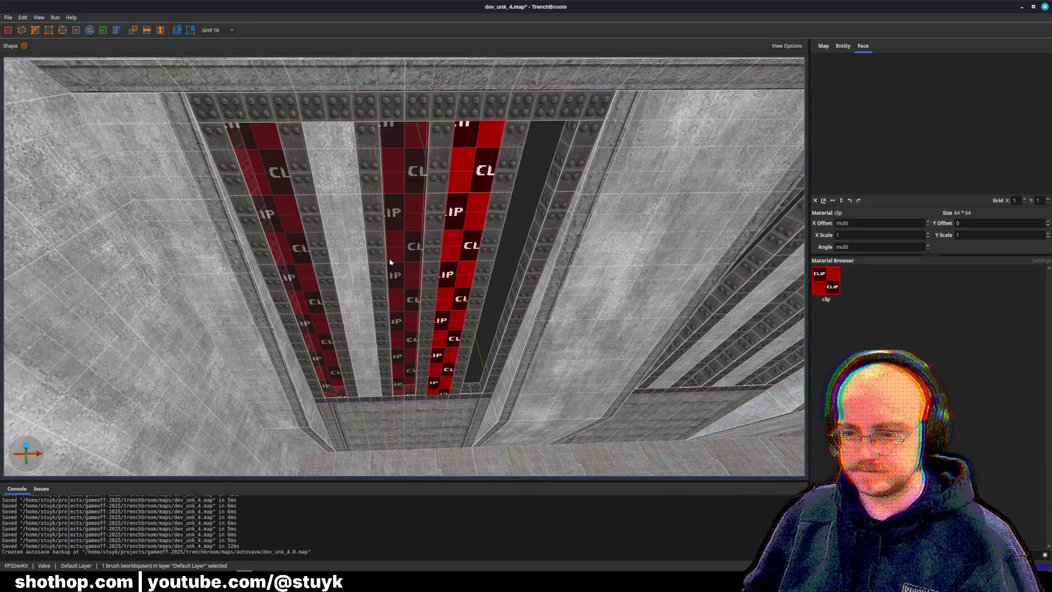
ctrl+click(278, 274)
ctrl+click(415, 252)
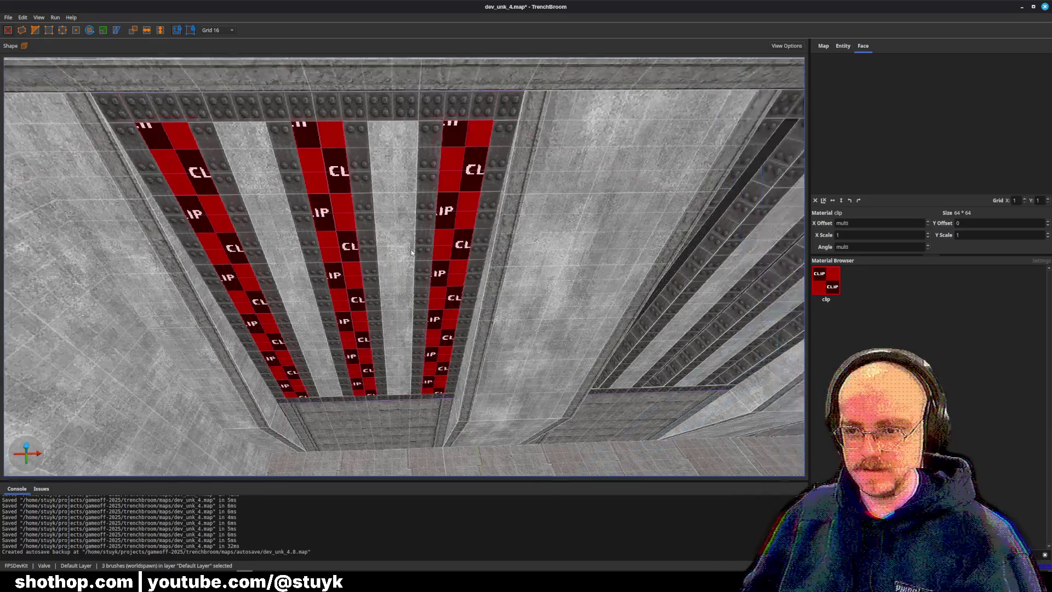
scroll(415, 252, up, 5)
key(Right)
key(Right)
key(Right)
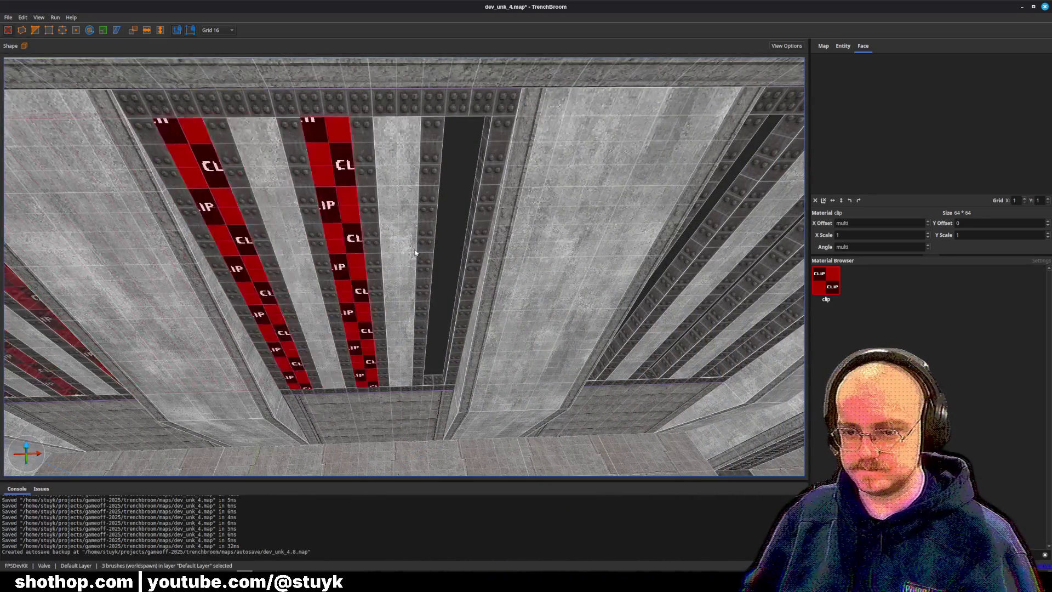
scroll(415, 252, up, 5)
scroll(415, 252, down, 5)
key(Right)
key(Right)
key(Right)
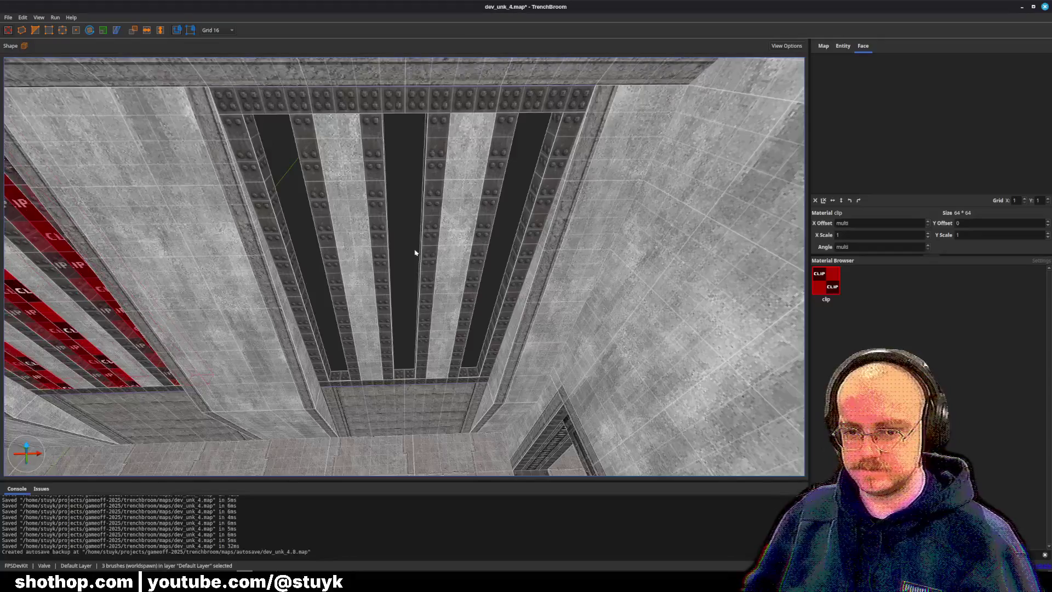
key(Right)
key(Right)
key(Right)
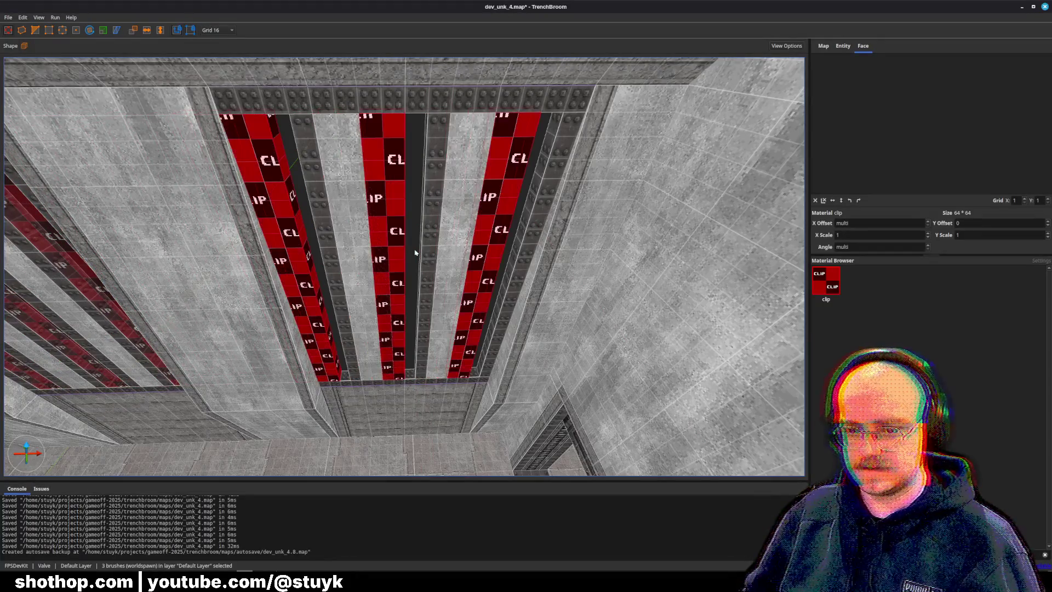
scroll(415, 252, up, 5)
scroll(414, 252, down, 5)
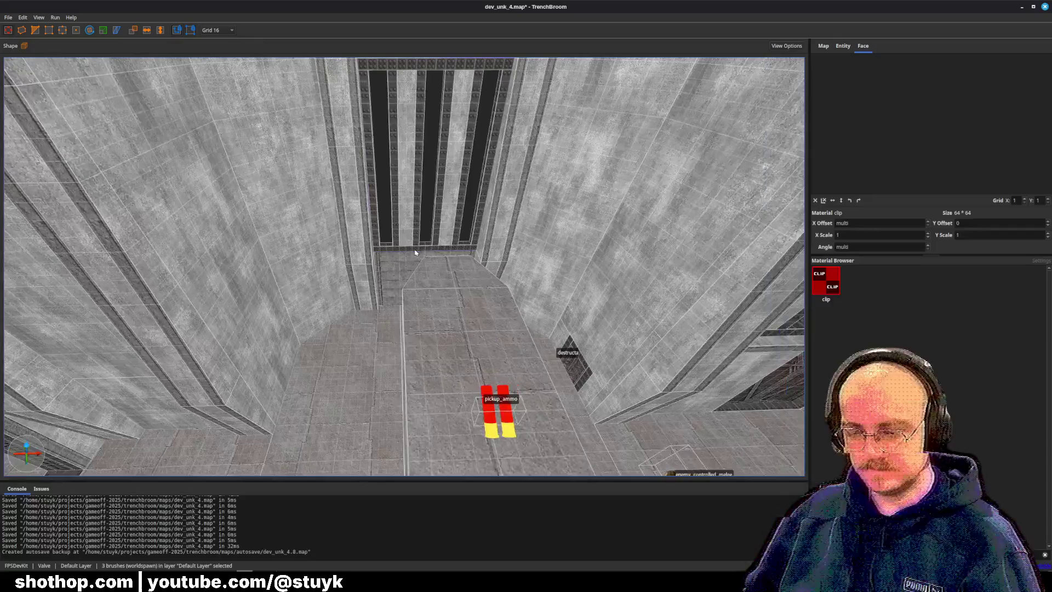
Slide the three clip brushes into the beam gaps and duplicate them toward the centre beams.
key(Right)
key(Right)
key(Right)
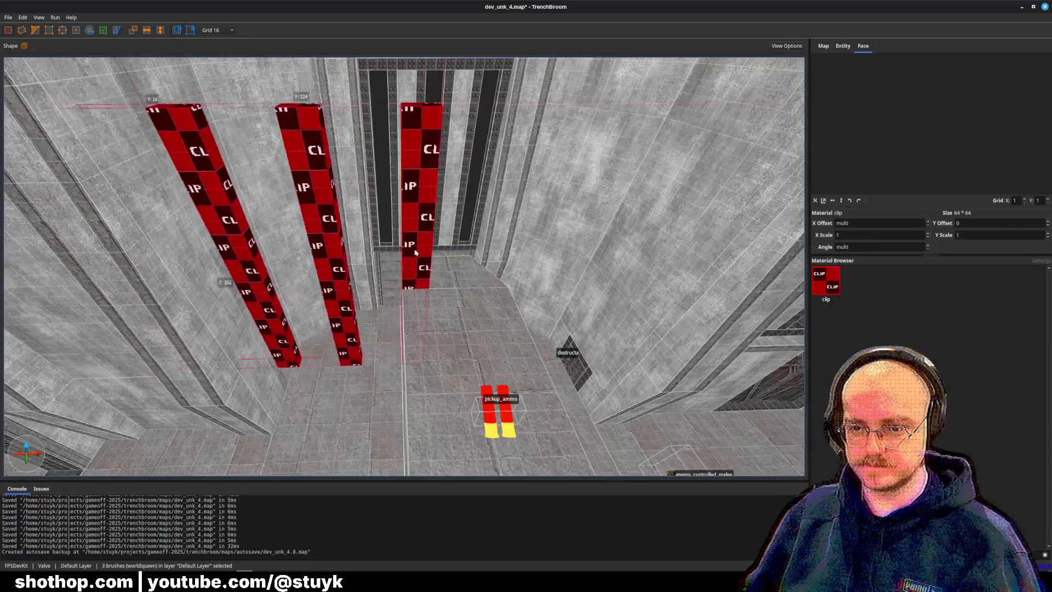
scroll(415, 253, down, 3)
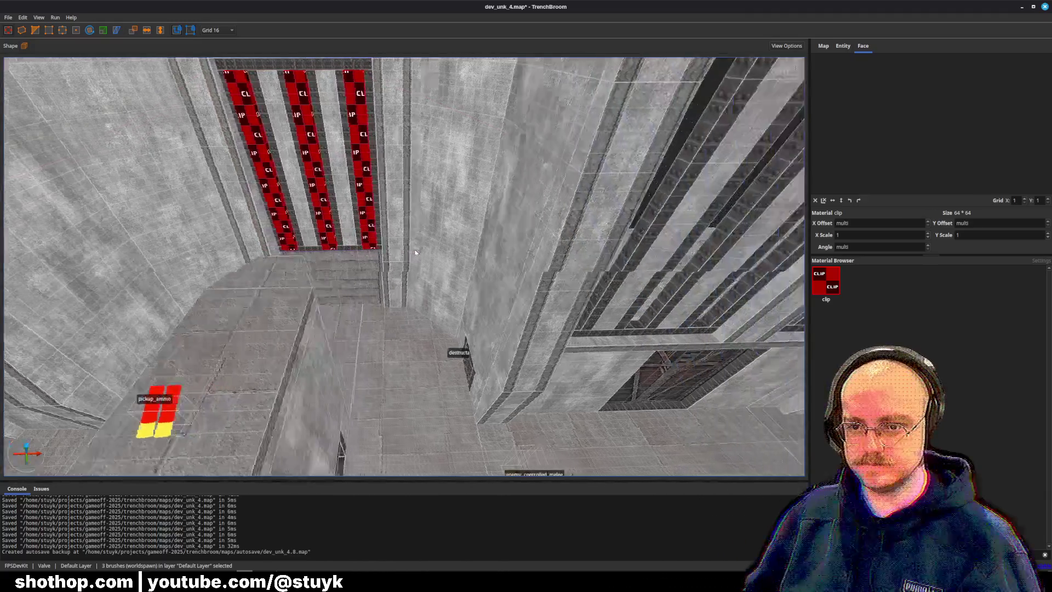
drag(415, 252, 415, 252)
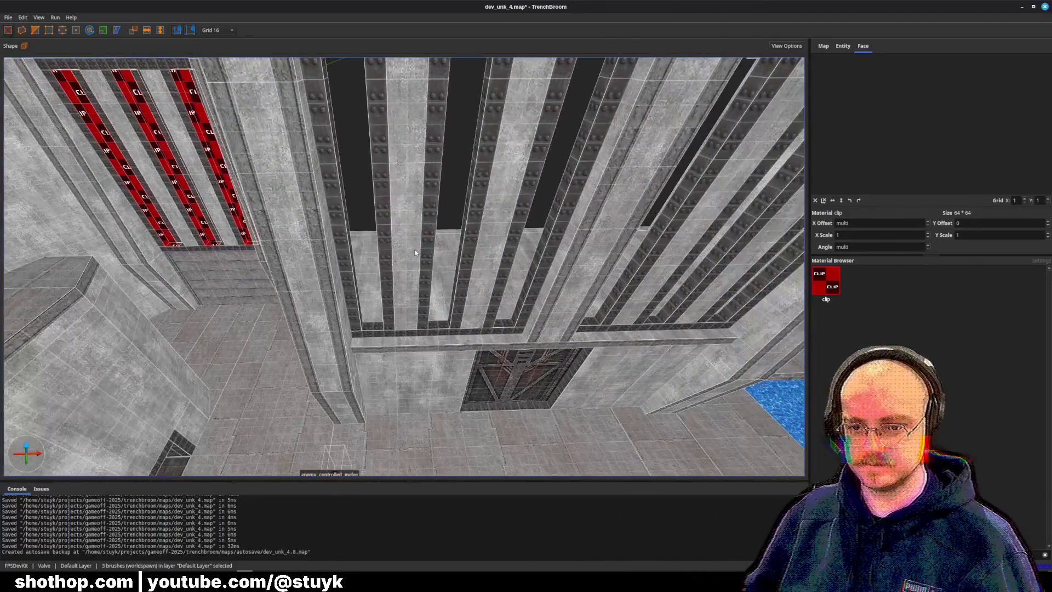
key(ctrl+d)
key(Right)
key(Right)
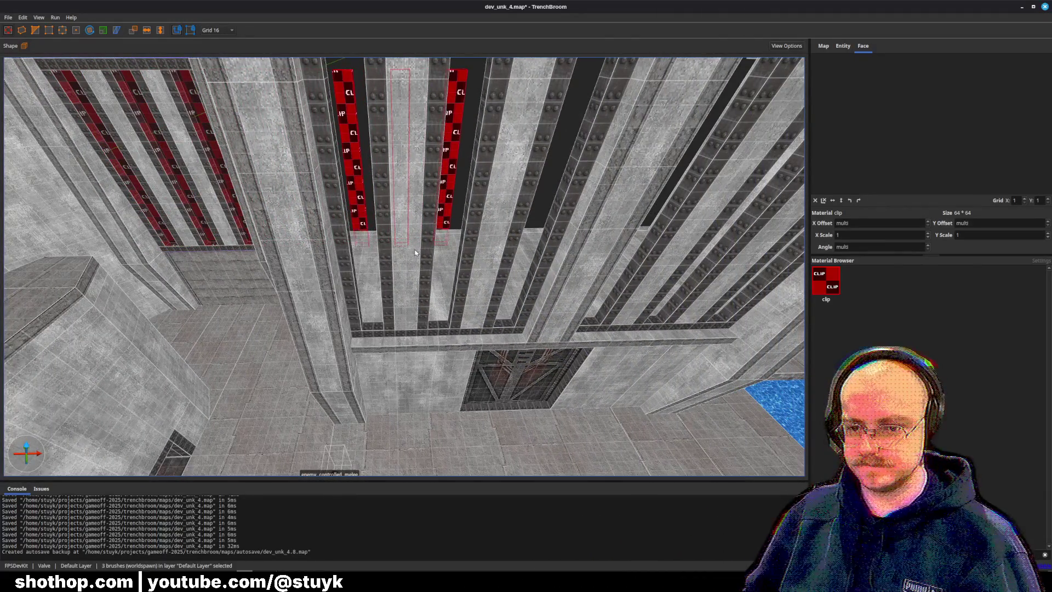
key(Right)
key(Right)
key(Right)
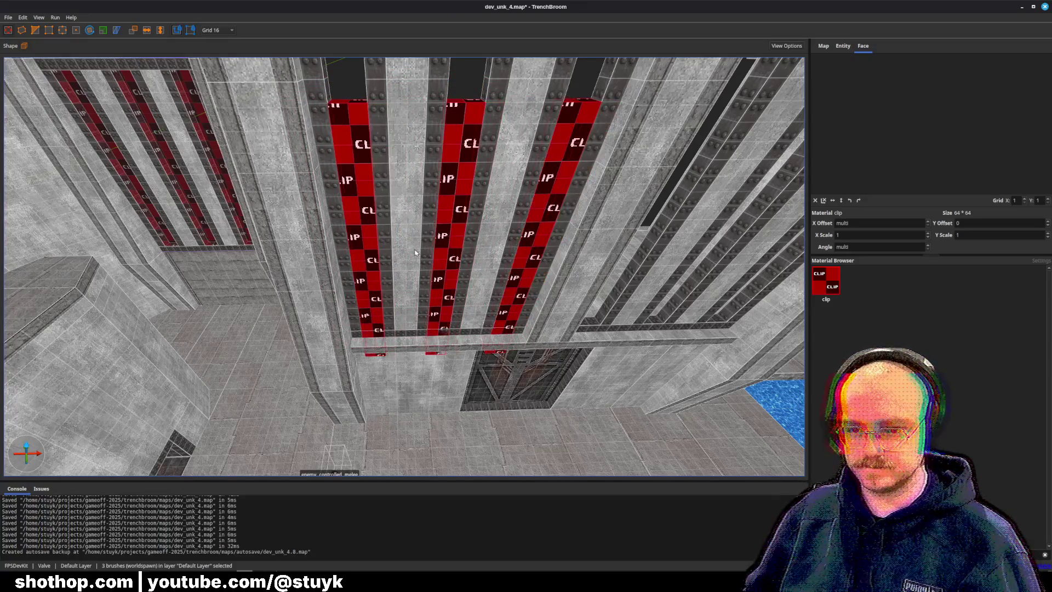
Copy clip brushes into the centre beam gaps, fitting them to the thinner gaps.
key(d)
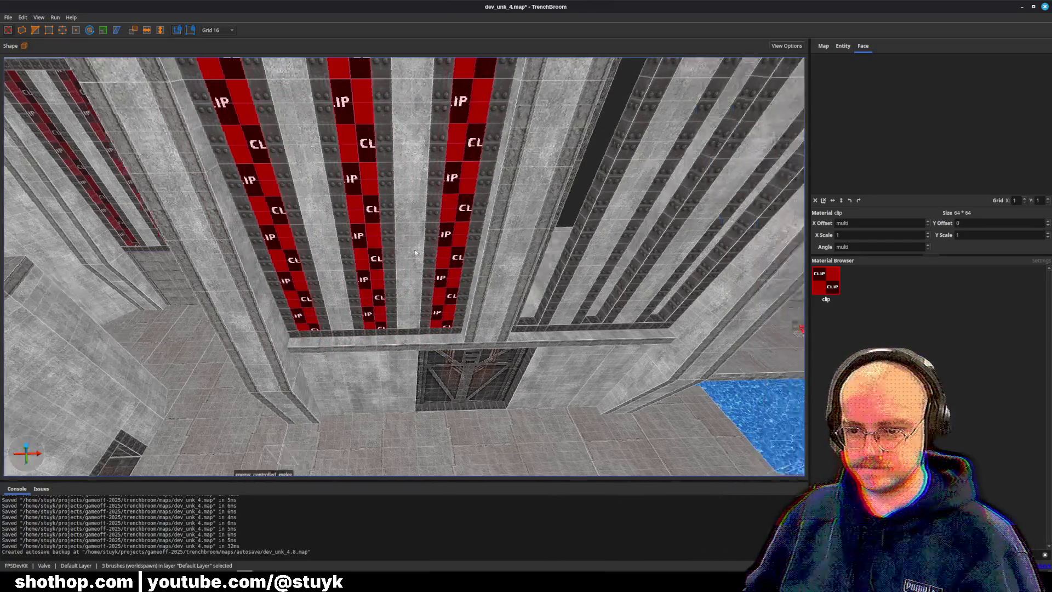
key(ctrl+d)
key(Right)
key(Right)
key(Right)
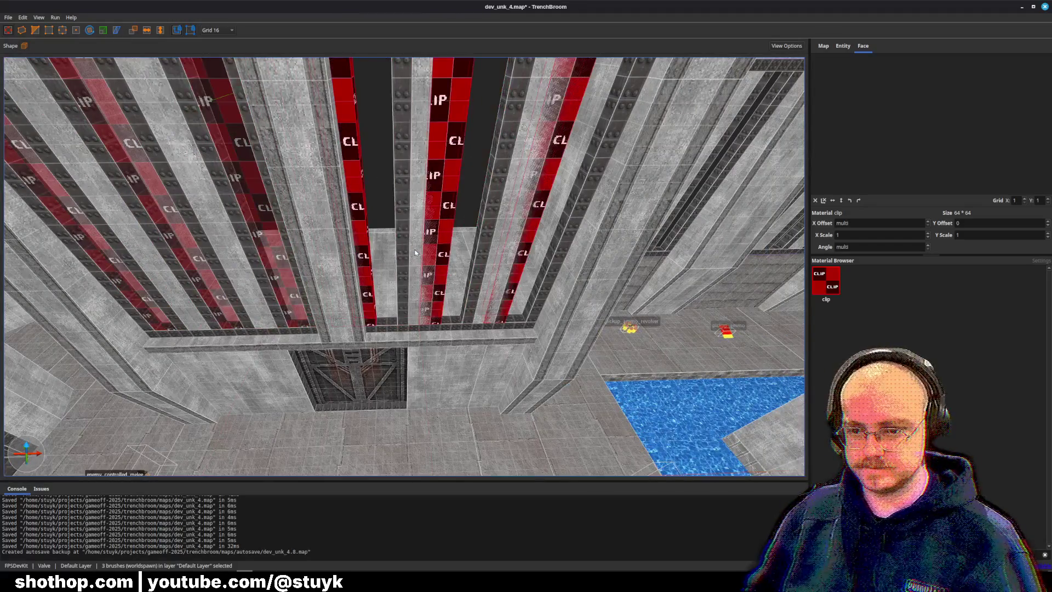
key(d)
scroll(415, 253, down, 3)
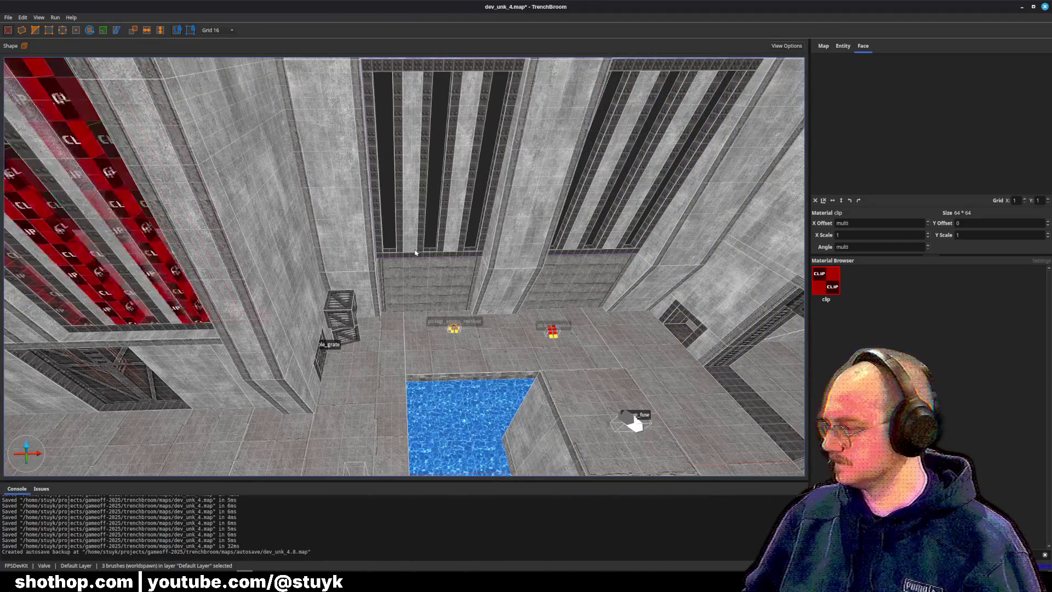
key(Page_Up)
key(Page_Up)
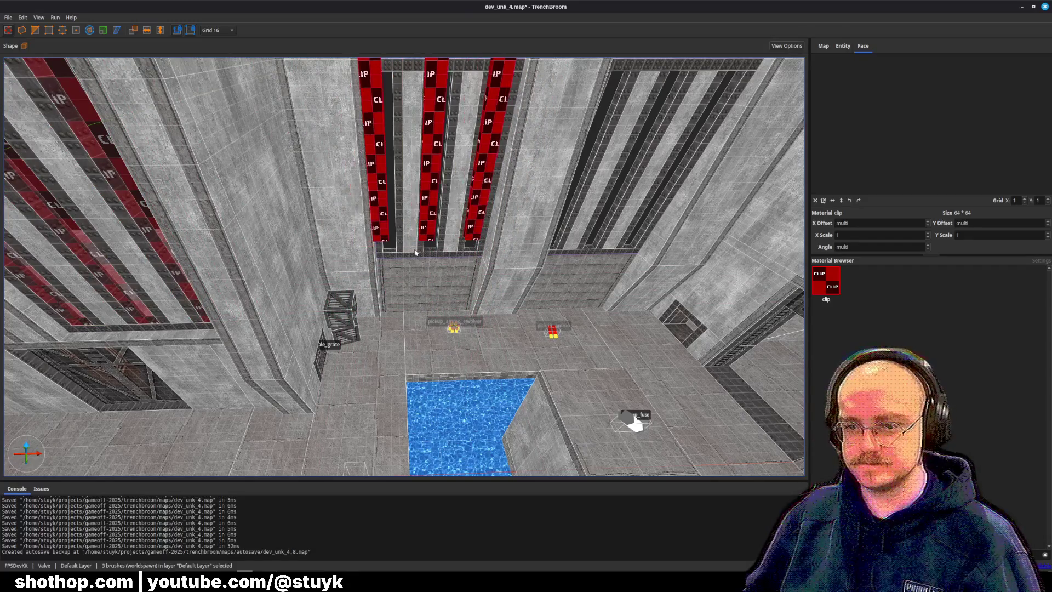
scroll(415, 252, up, 3)
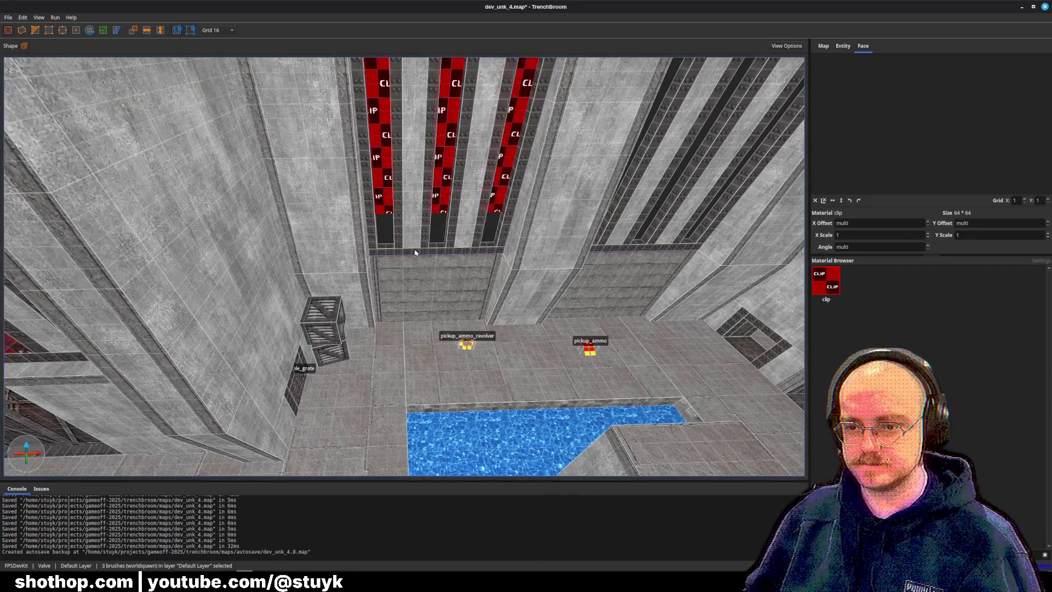
Copy clip brushes into the right ceiling gaps and clear the selection.
key(d)
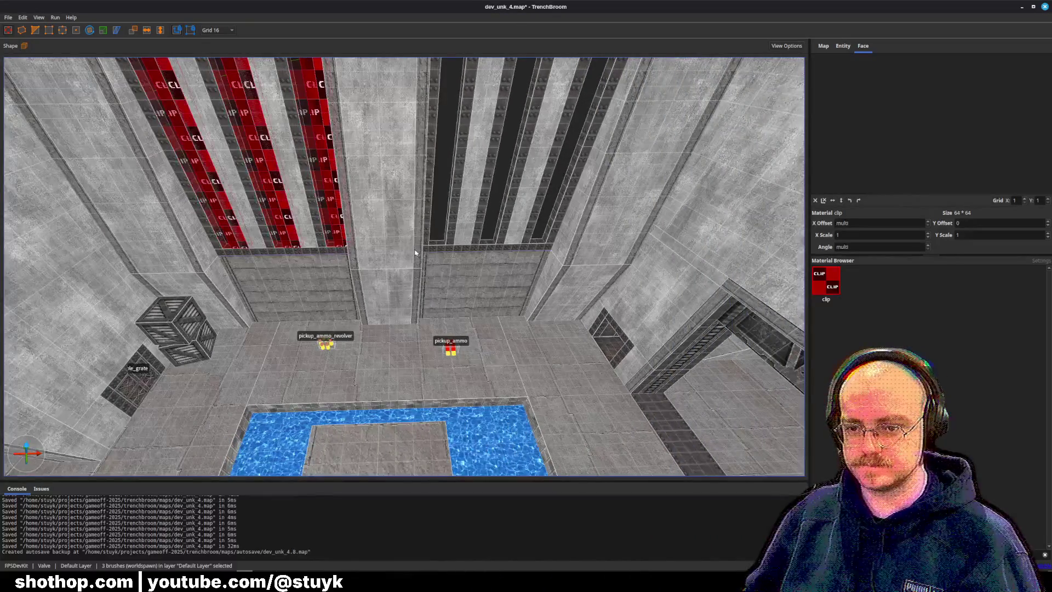
key(ctrl+d)
key(Right)
key(Right)
key(Right)
key(d)
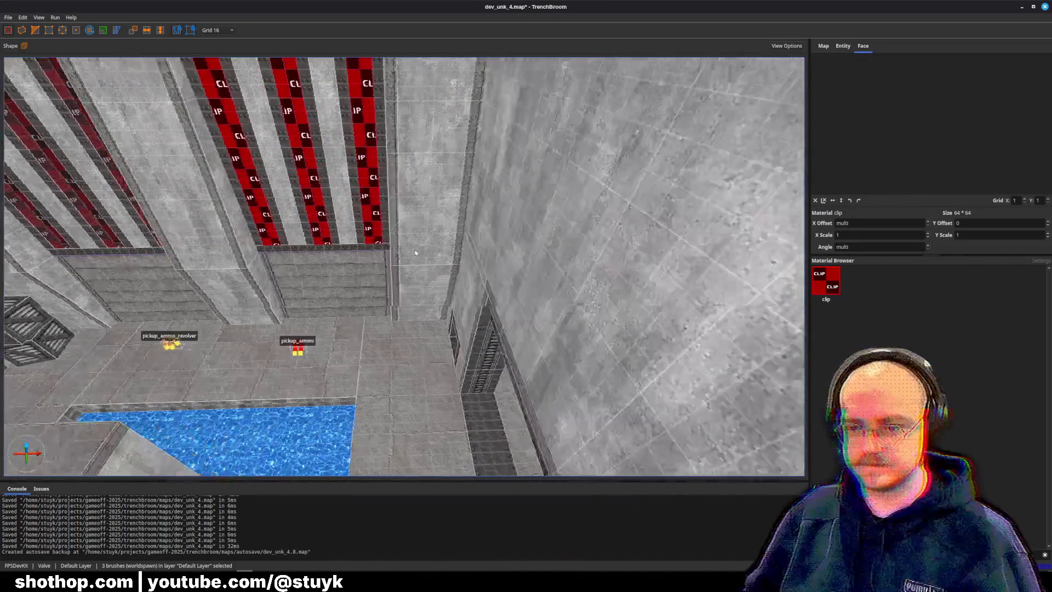
key(s)
key(Escape)
key(w)
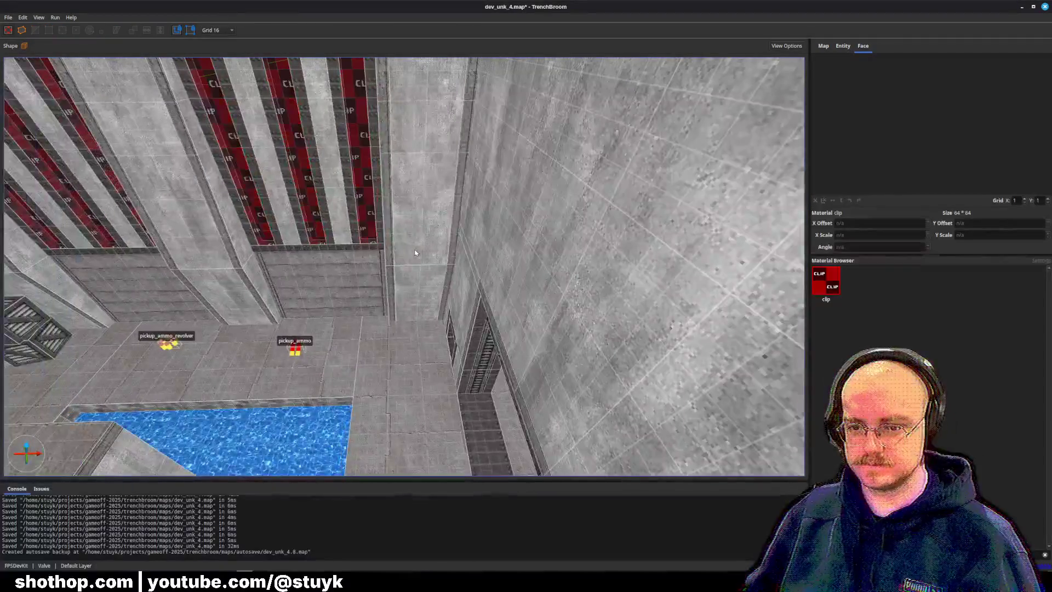
Save the map, fly the camera down the corridor, and switch to the Godot editor.
key(ctrl+s)
key(s)
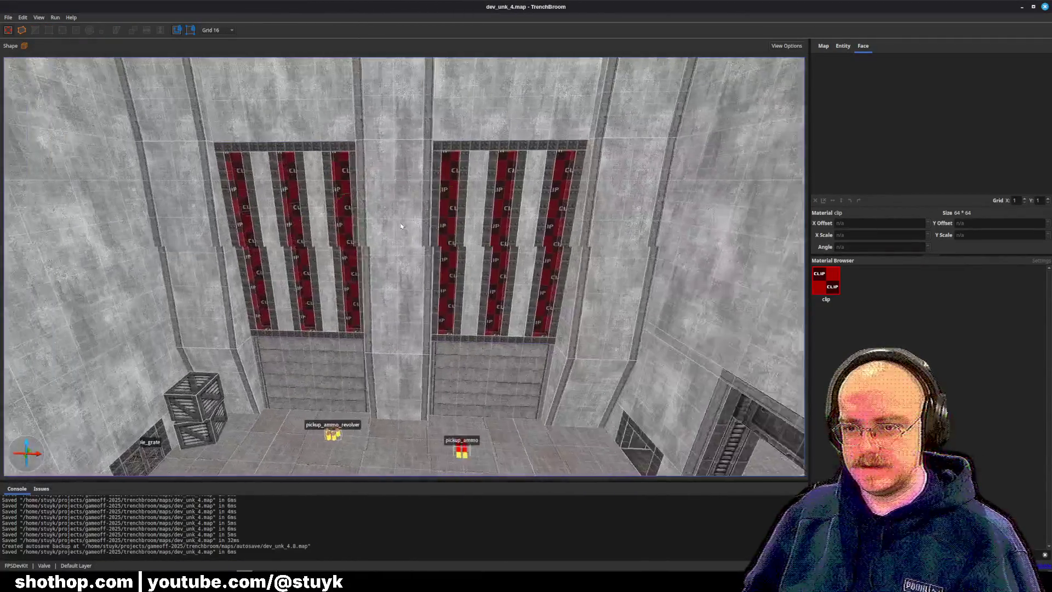
key(w)
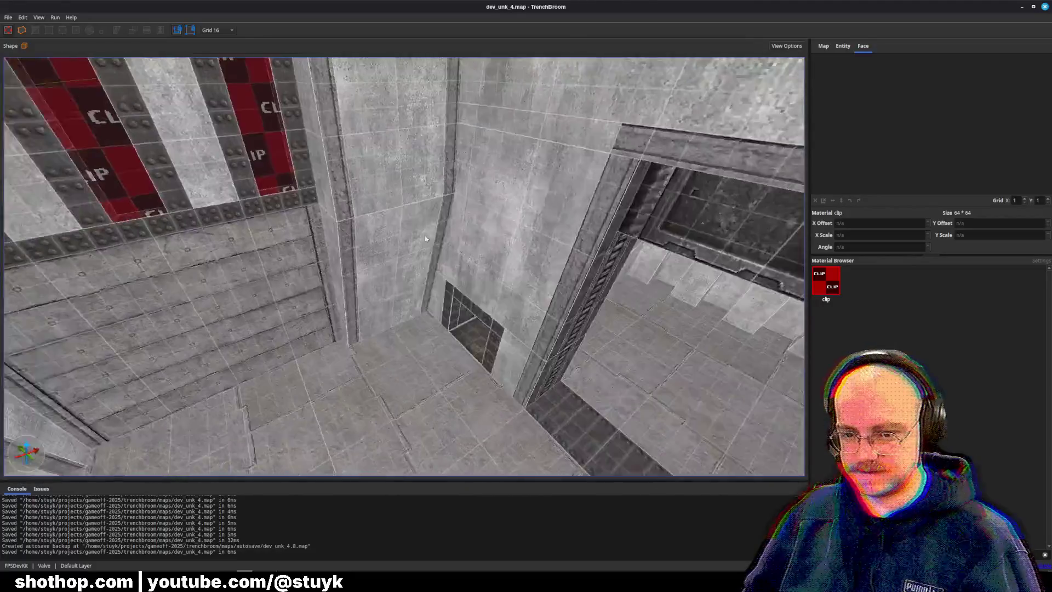
key(w)
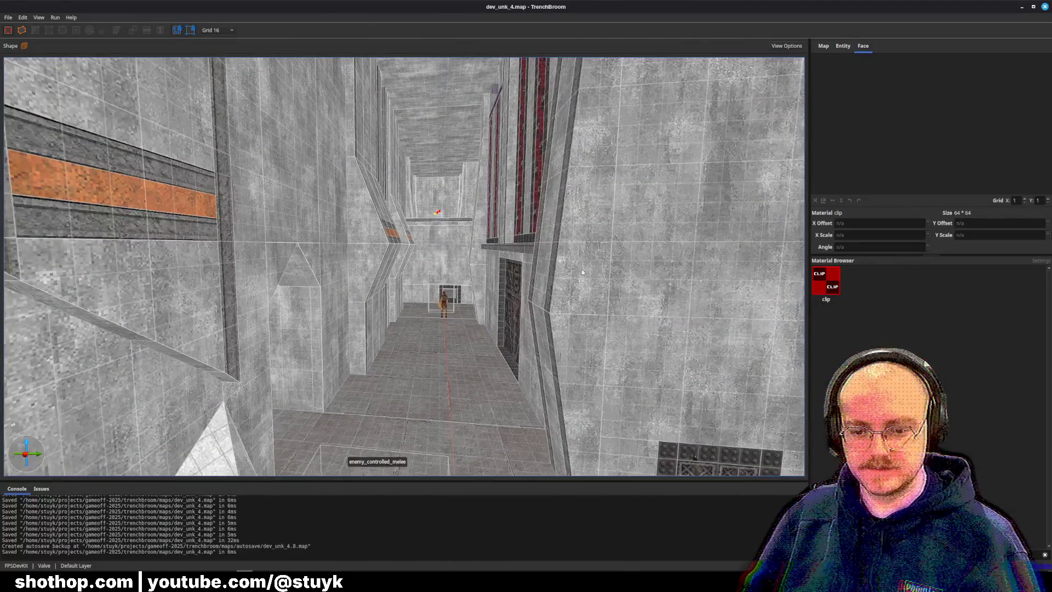
key(alt+Tab)
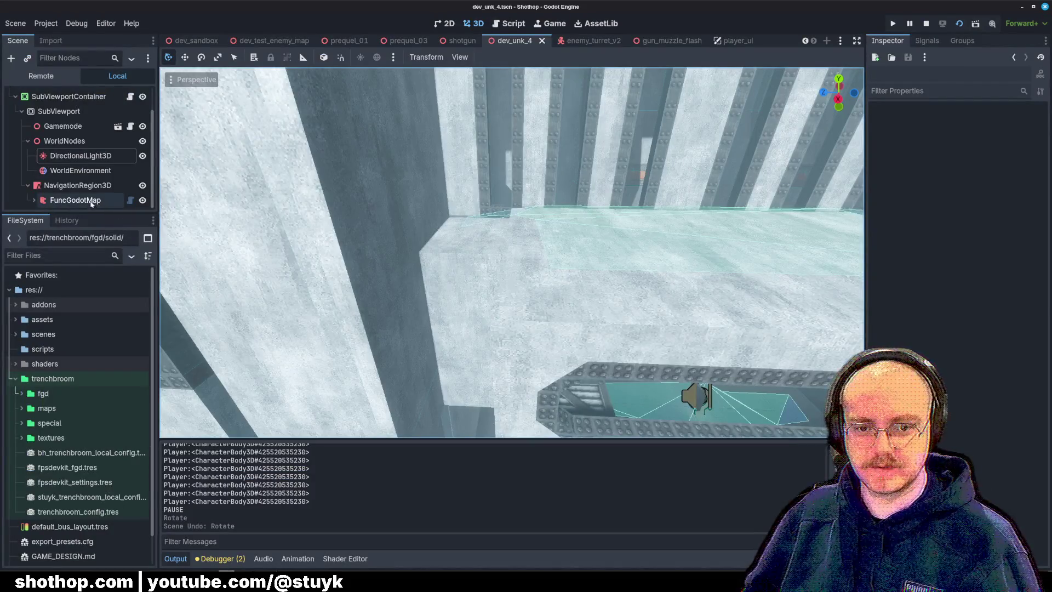
Select the FuncGodotMap node, save the dev_unk_4 scene and run it in debug.
click(92, 201)
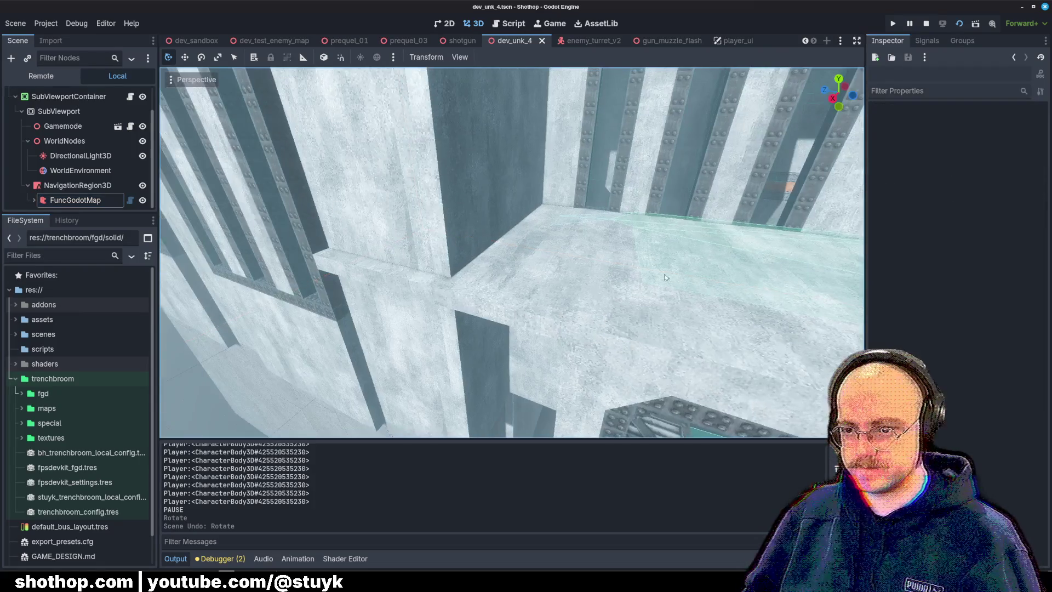
key(ctrl+s)
click(958, 23)
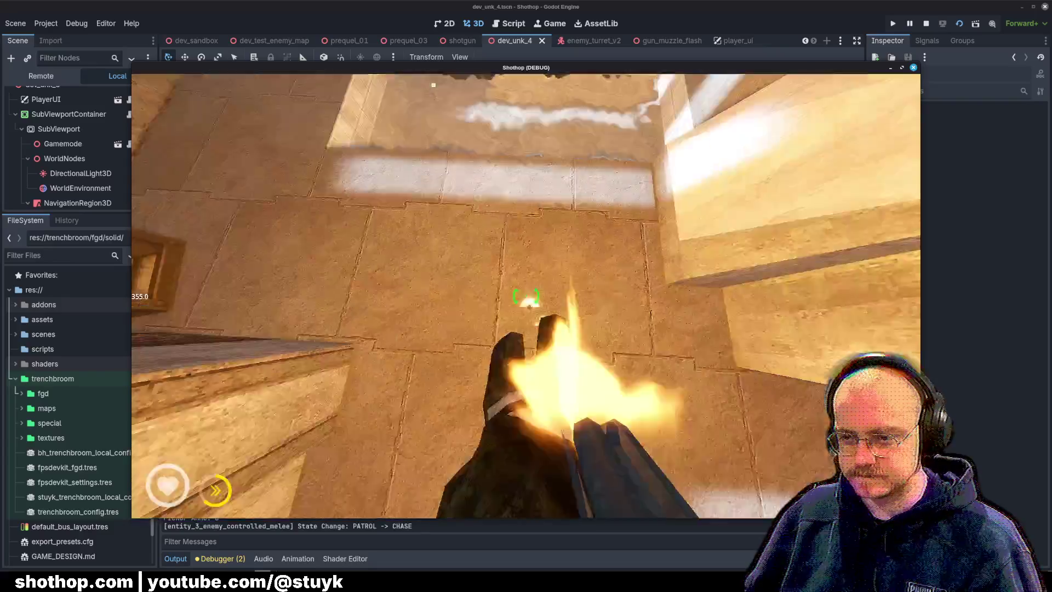
Walk down the corridor shooting the melee enemies, then pause and stop the game with F8.
key(w)
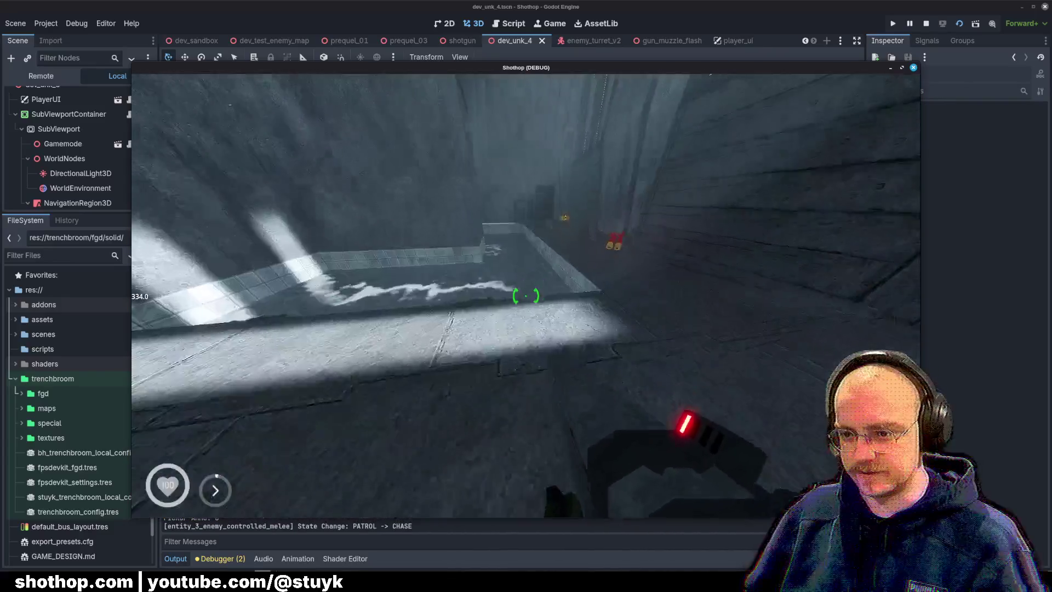
key(w)
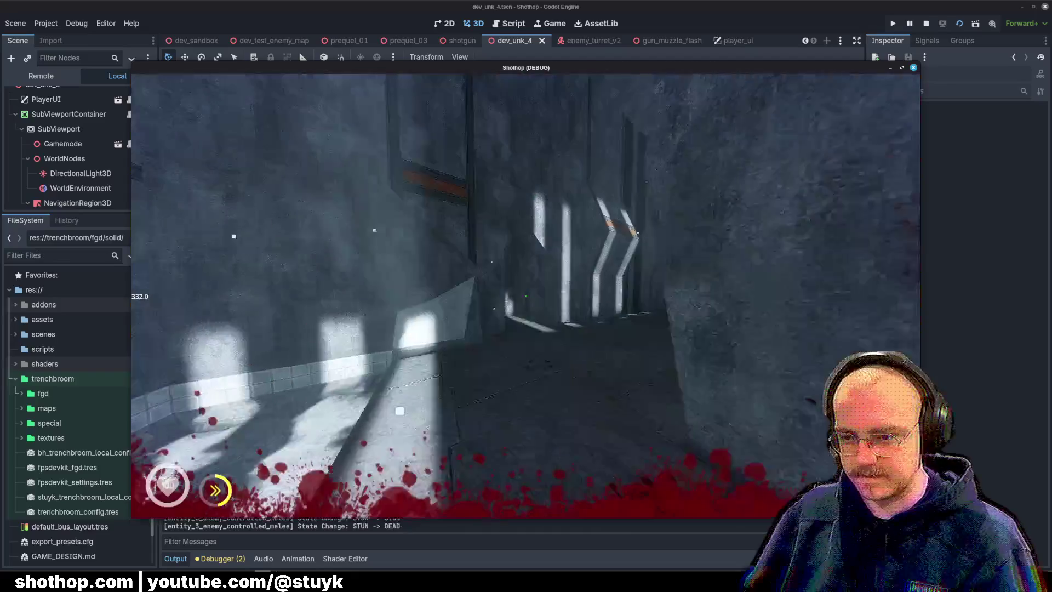
key(w)
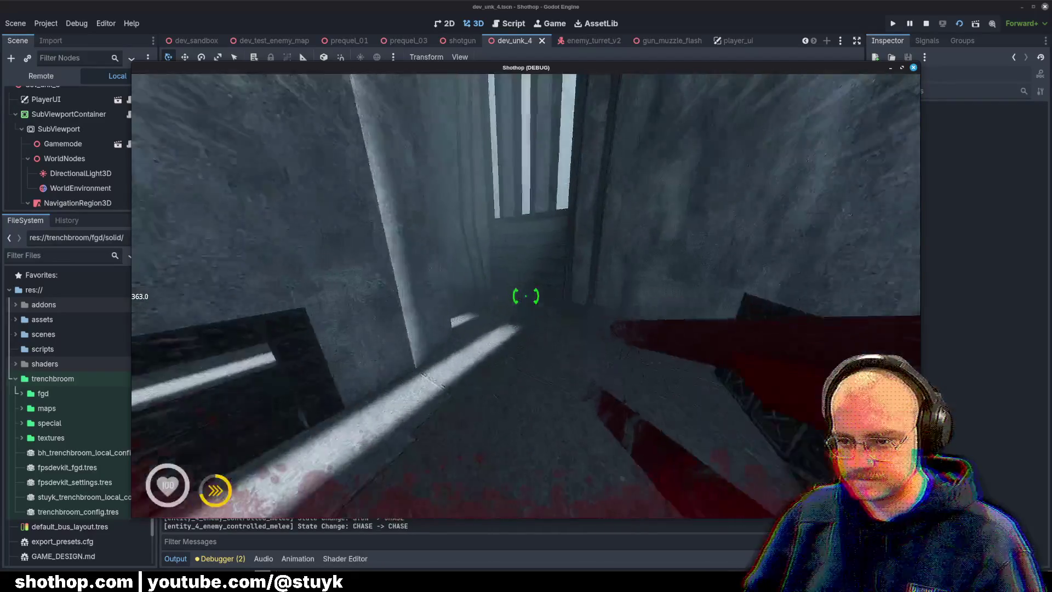
click(526, 296)
key(w)
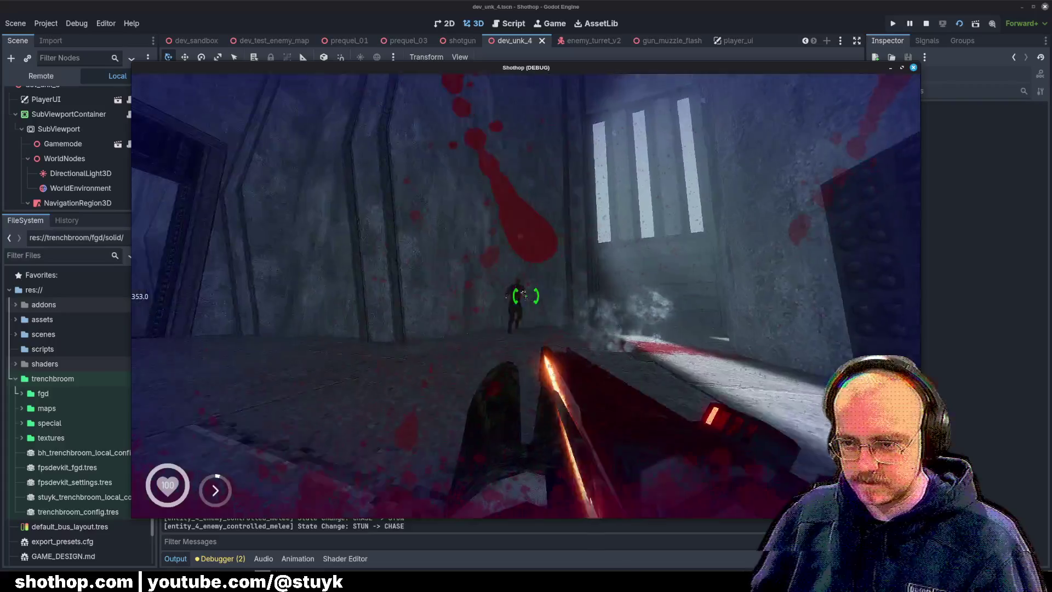
click(526, 296)
key(w)
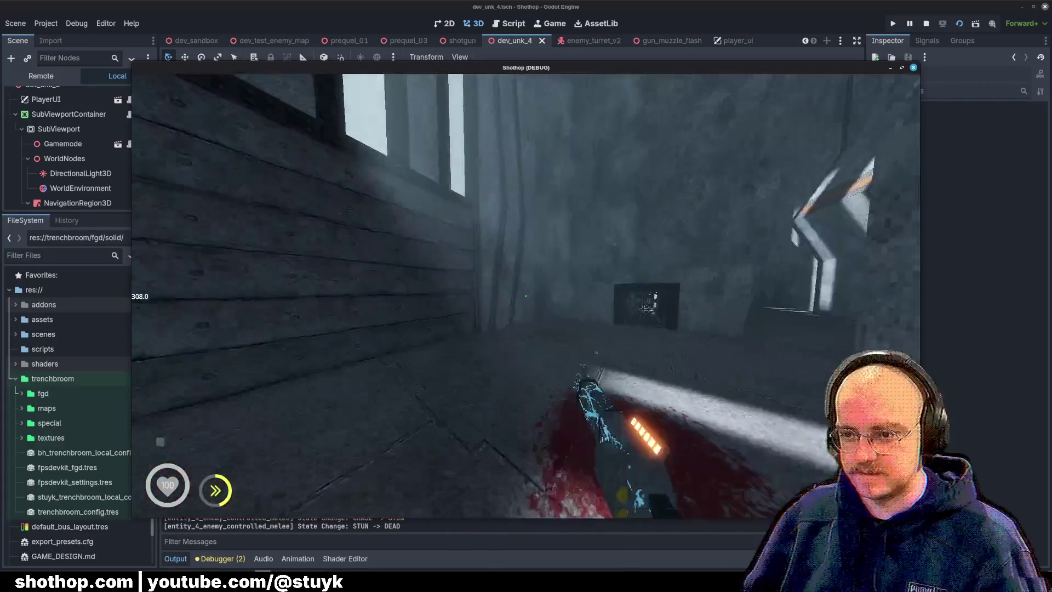
key(w)
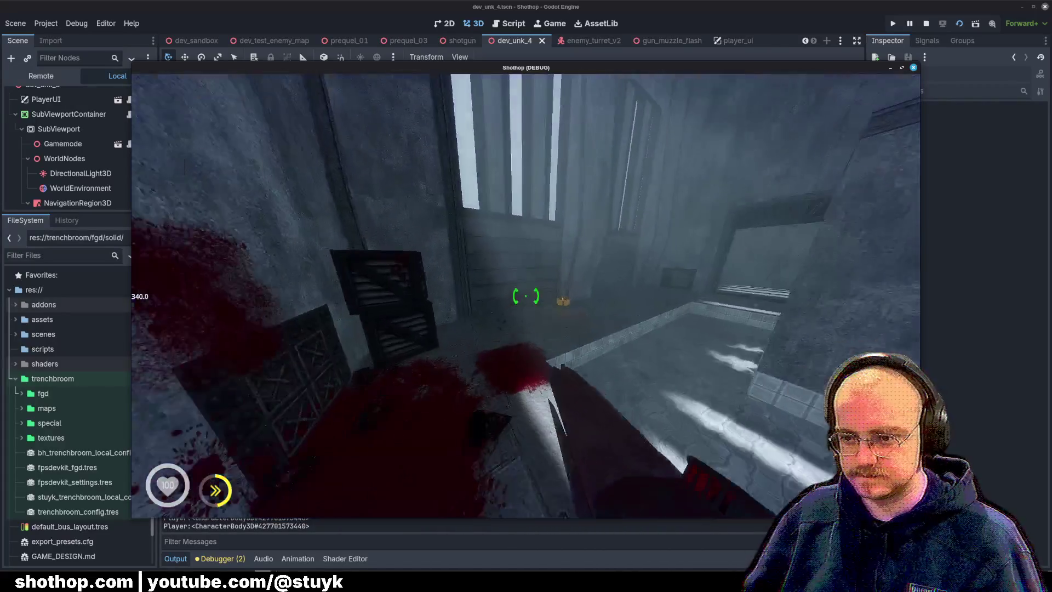
key(w)
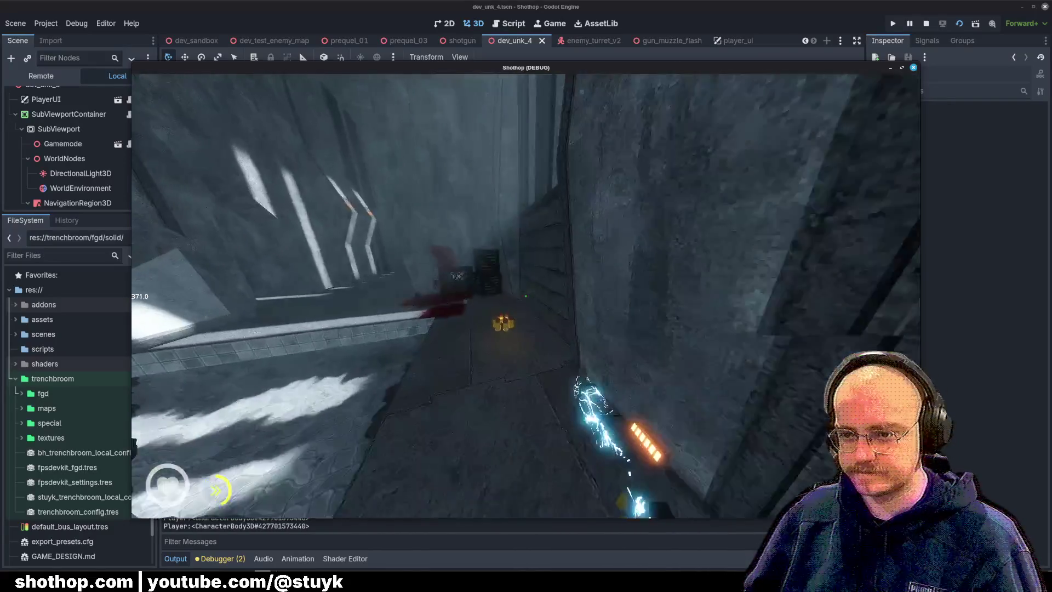
key(Escape)
key(F8)
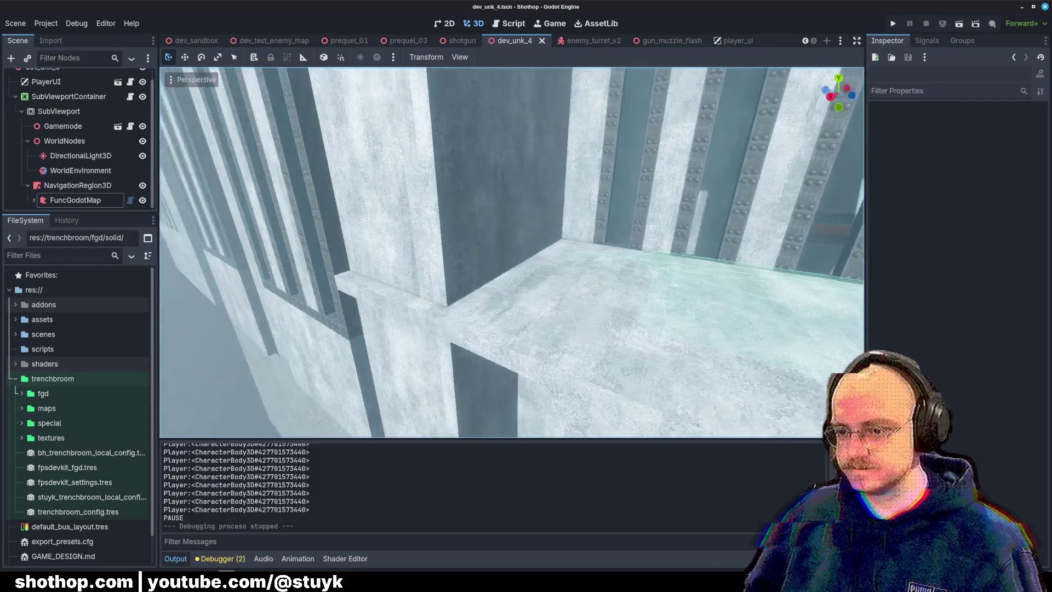
Back in TrenchBroom, delete three ceiling pillars, then undo the deletions.
key(alt+Tab)
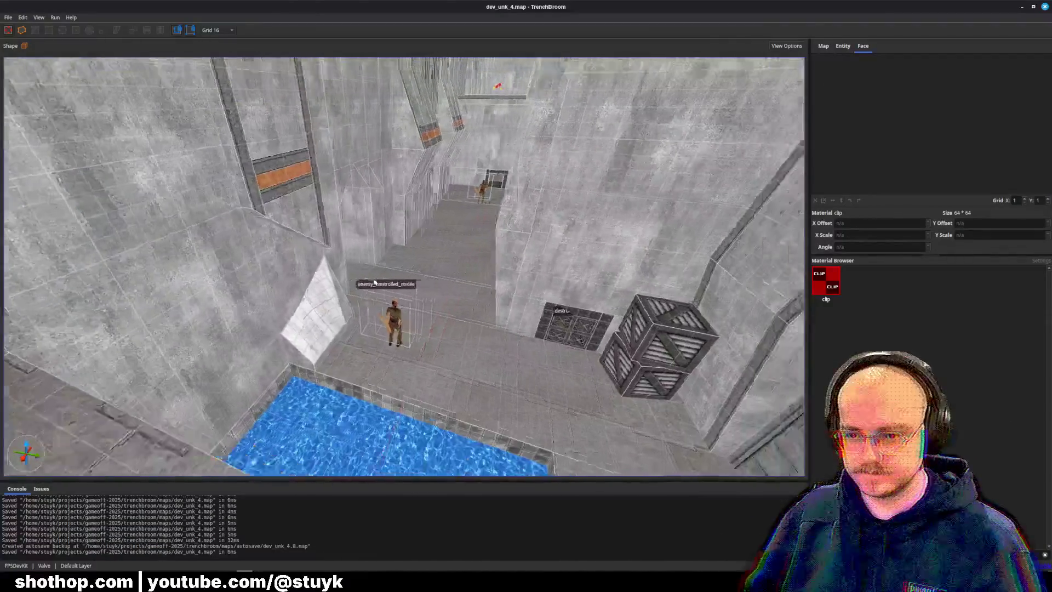
key(ctrl+s)
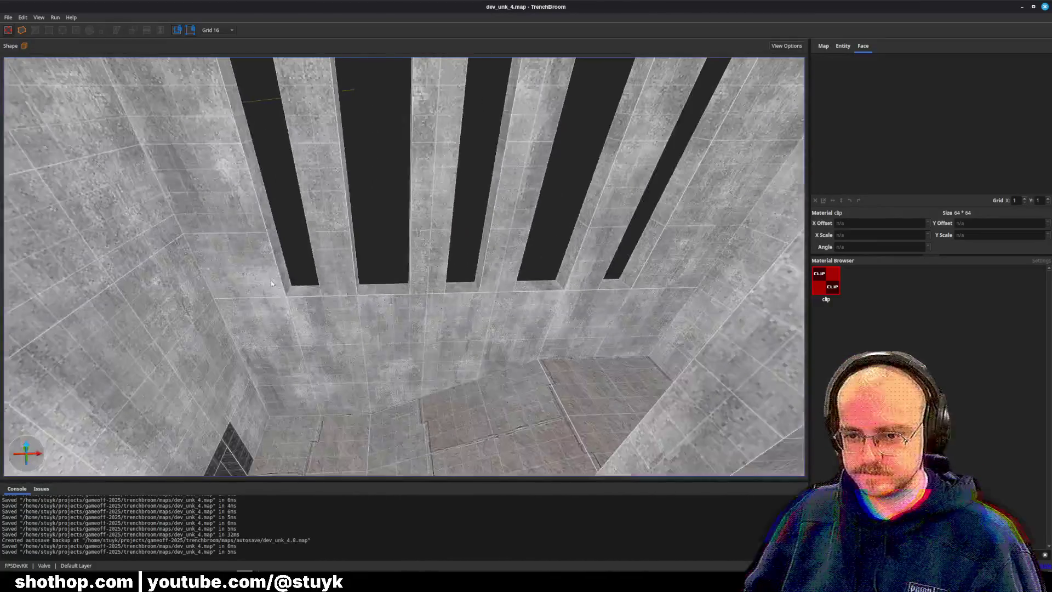
click(324, 235)
key(Delete)
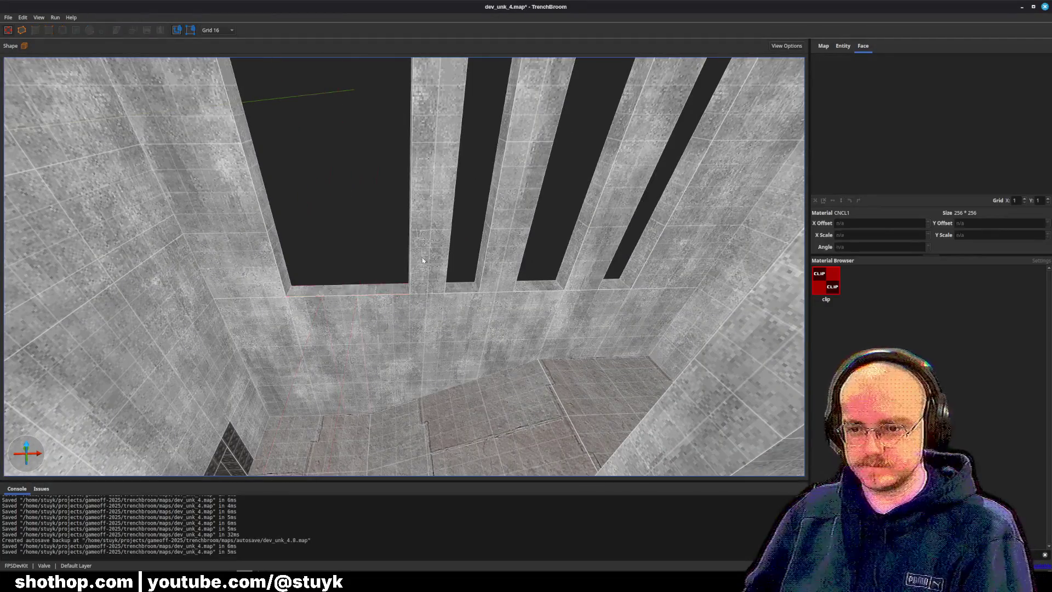
click(517, 254)
key(Delete)
click(594, 253)
key(Delete)
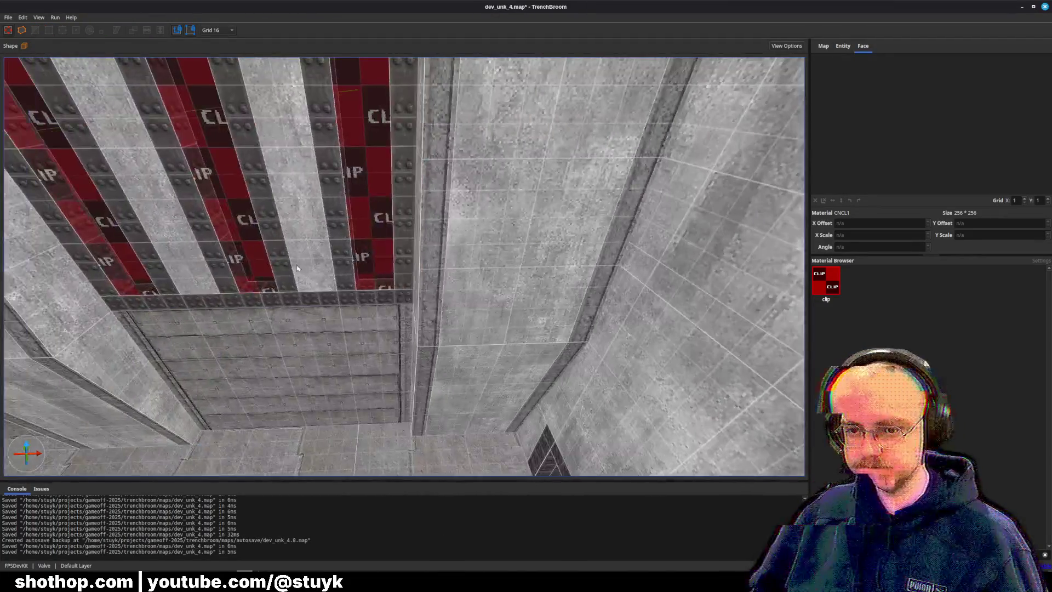
click(276, 264)
key(ctrl+z)
key(ctrl+z)
key(ctrl+z)
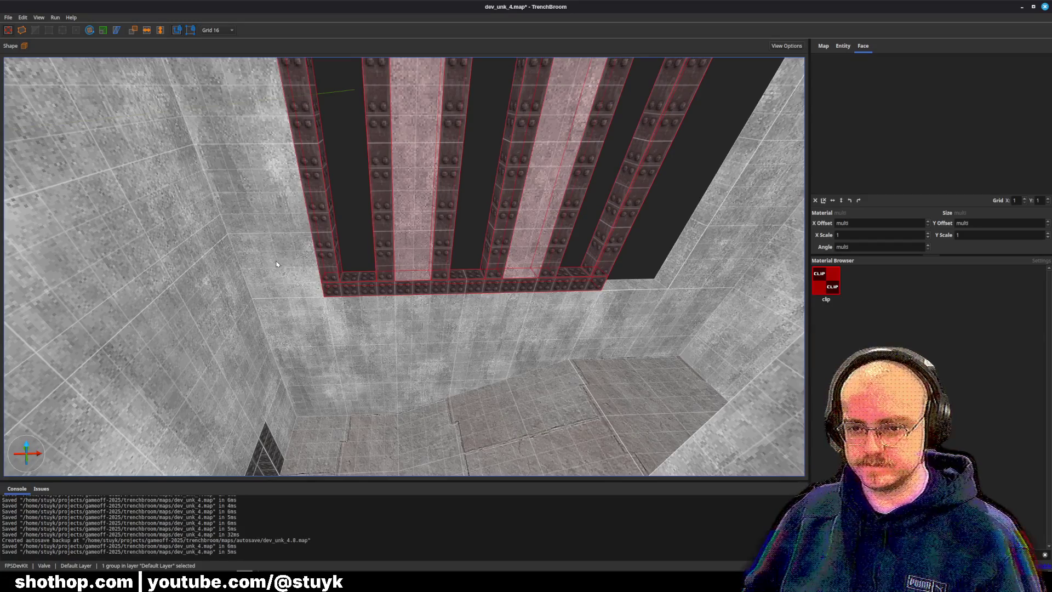
Select the slanted brush and the ceiling pillar group beside the barred window.
scroll(307, 263, down, 5)
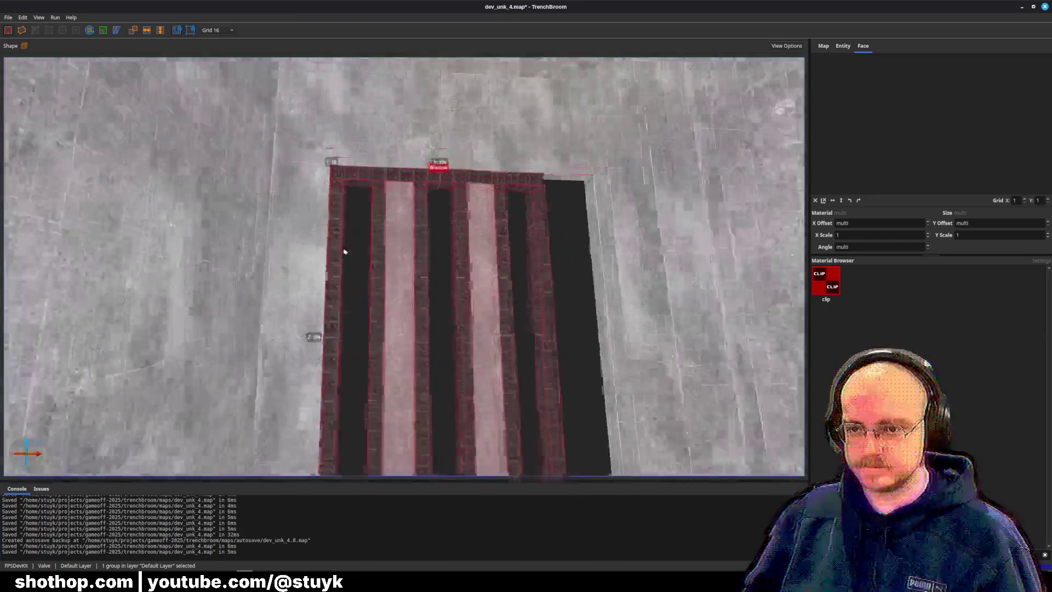
scroll(345, 249, up, 5)
key(d)
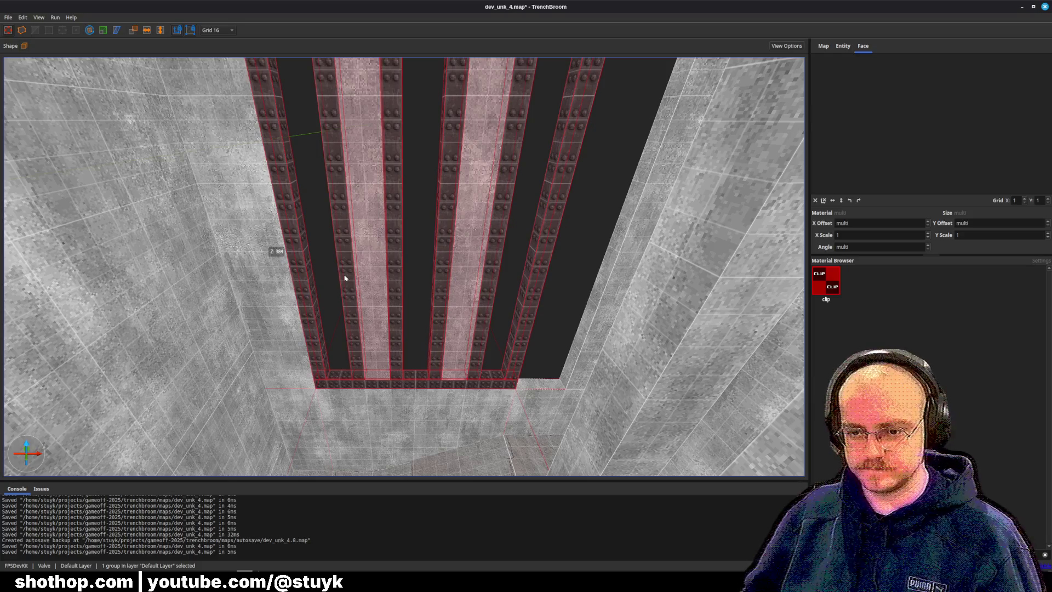
click(535, 368)
key(a)
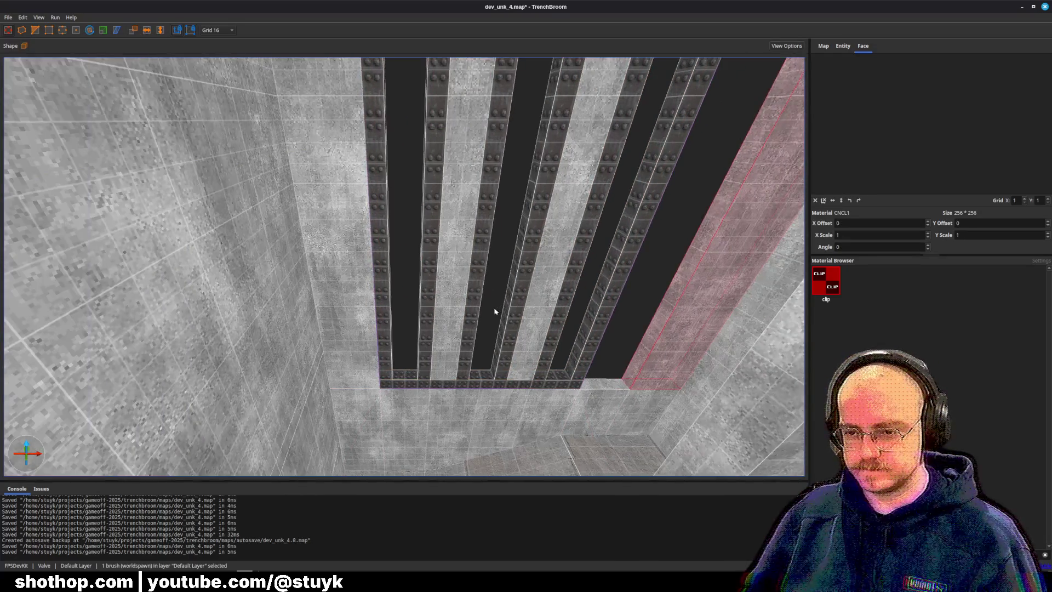
scroll(495, 311, down, 3)
click(500, 244)
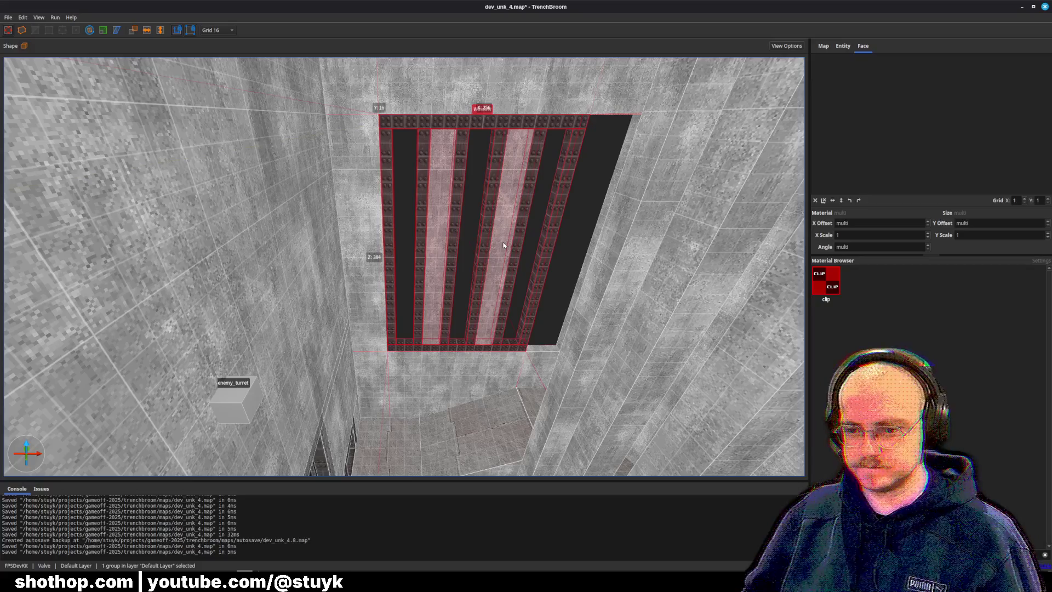
key(Escape)
Enter the Window pillar group and select a pillar brush and the bottom trim brush.
scroll(505, 274, up, 3)
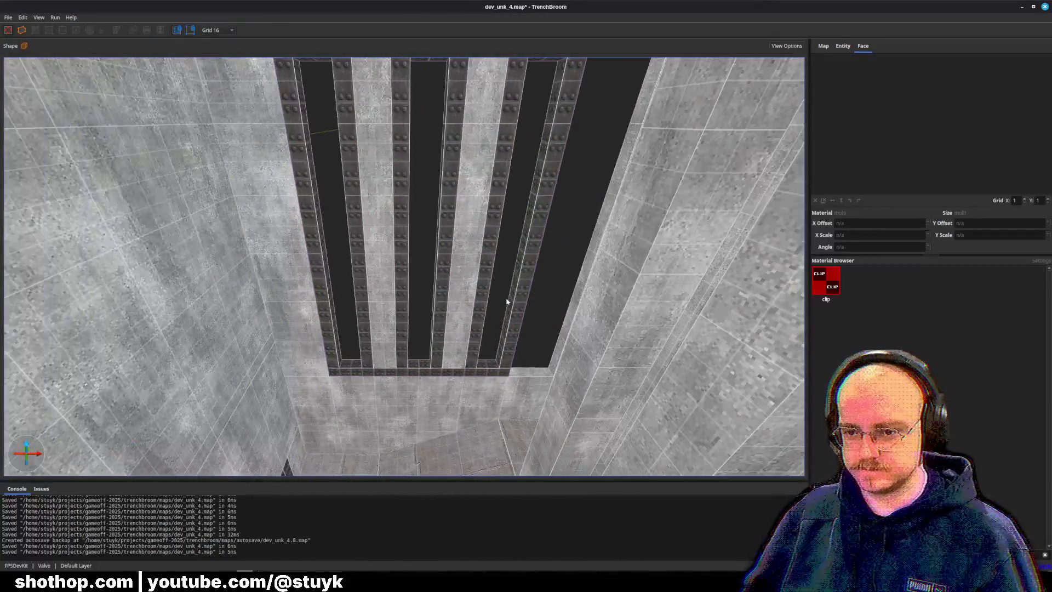
click(515, 302)
right_click(517, 303)
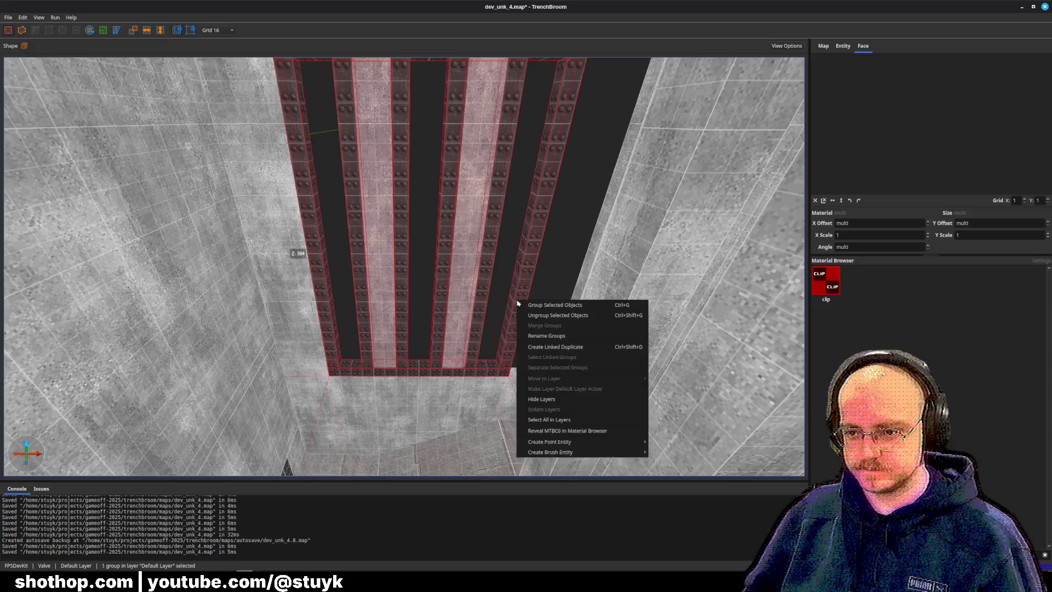
key(Escape)
double_click(517, 301)
scroll(512, 305, up, 4)
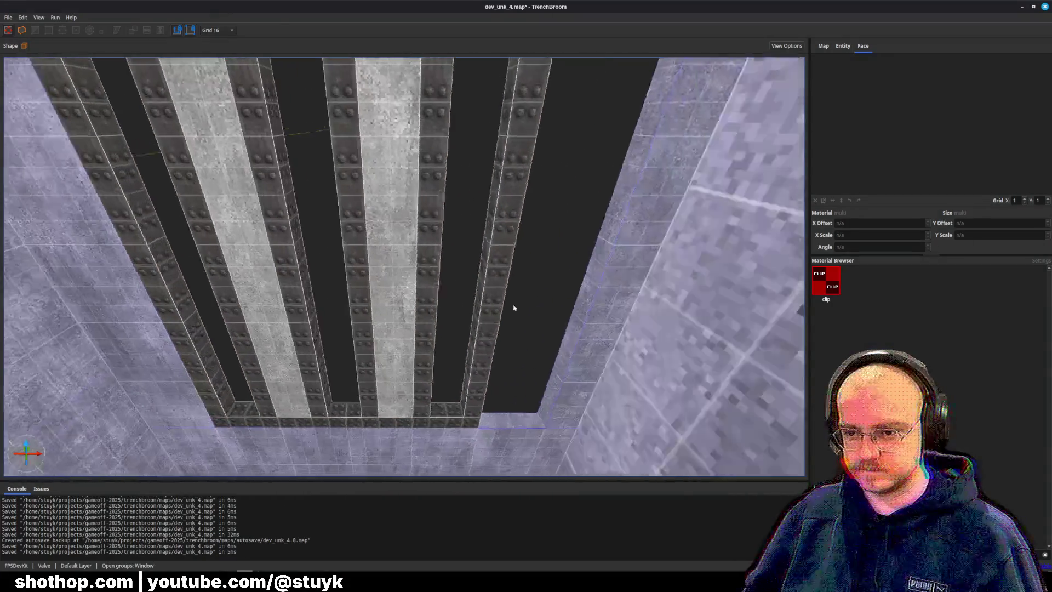
scroll(490, 324, up, 3)
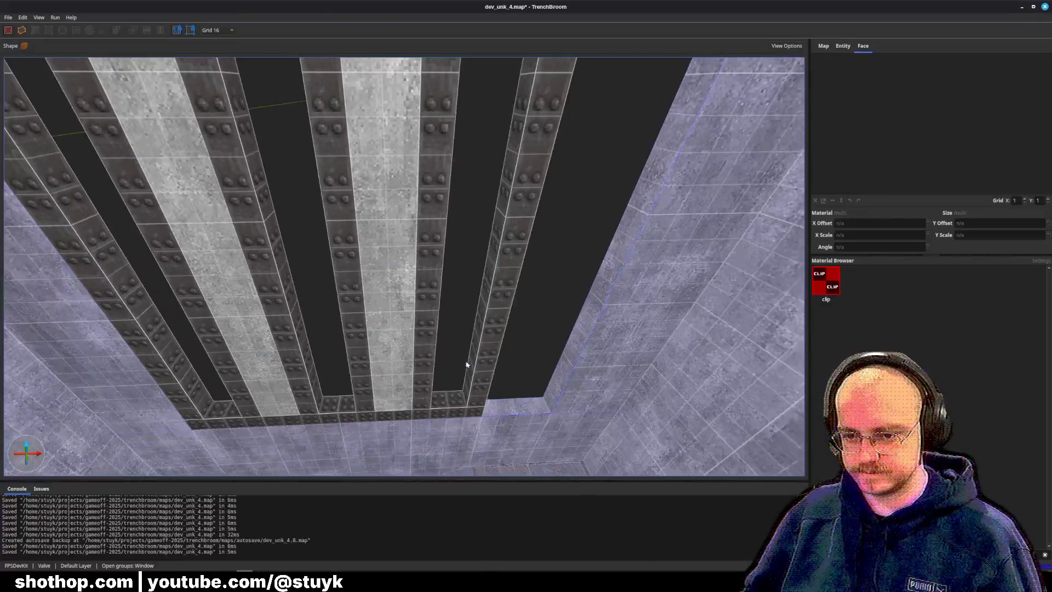
key(a)
click(389, 375)
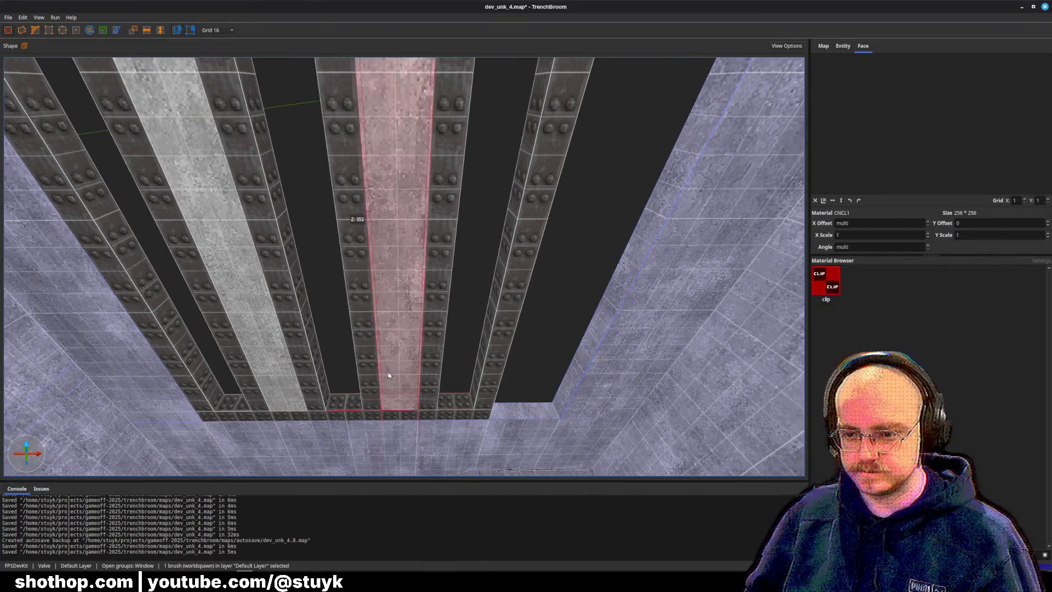
click(451, 413)
key(d)
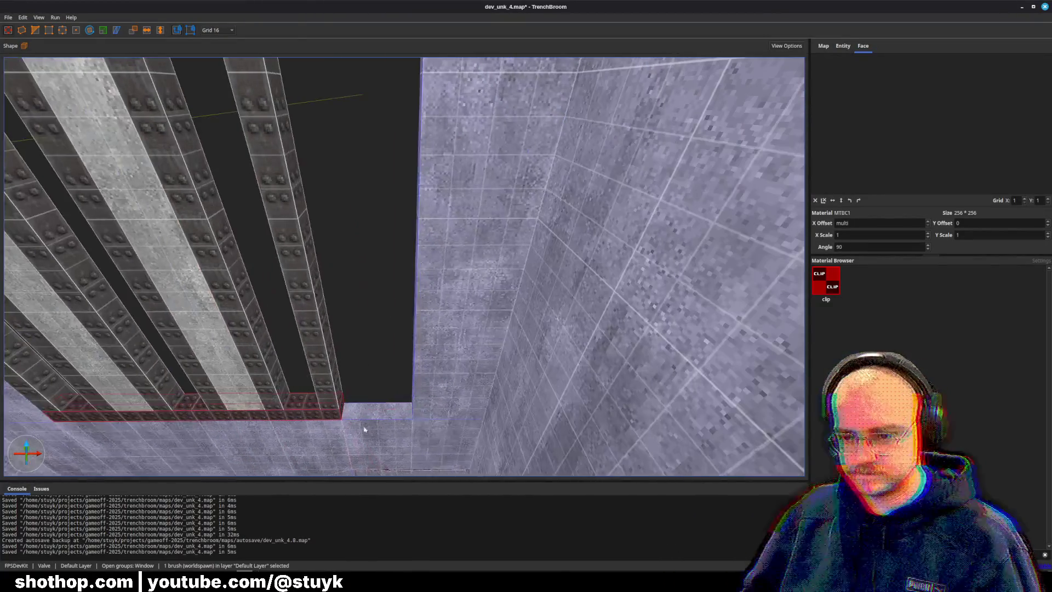
key(a)
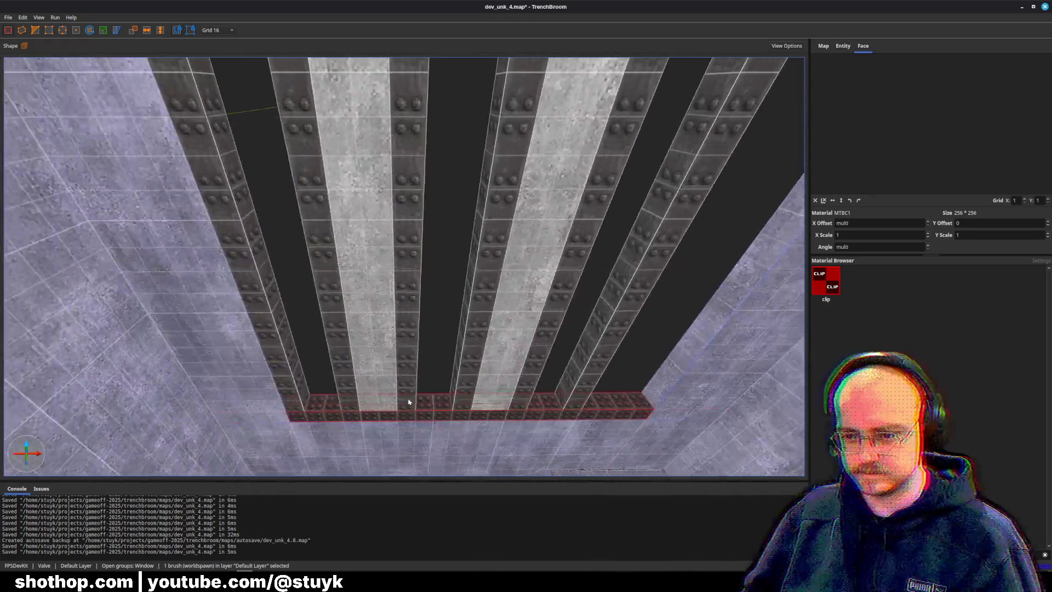
key(Escape)
Select the window pillar group and the right wall brush, then clear the selection.
click(427, 402)
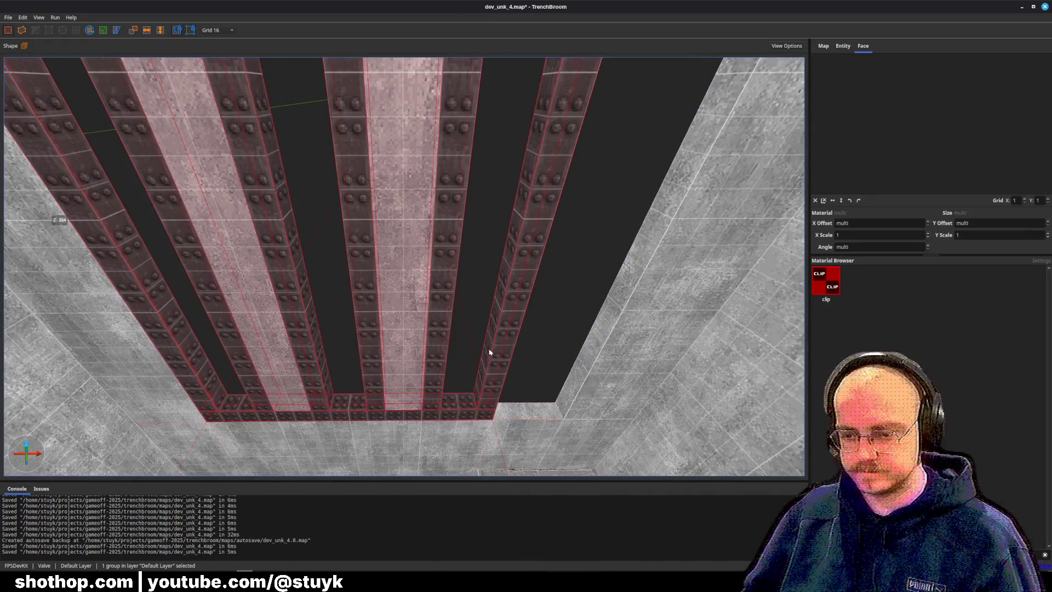
click(629, 352)
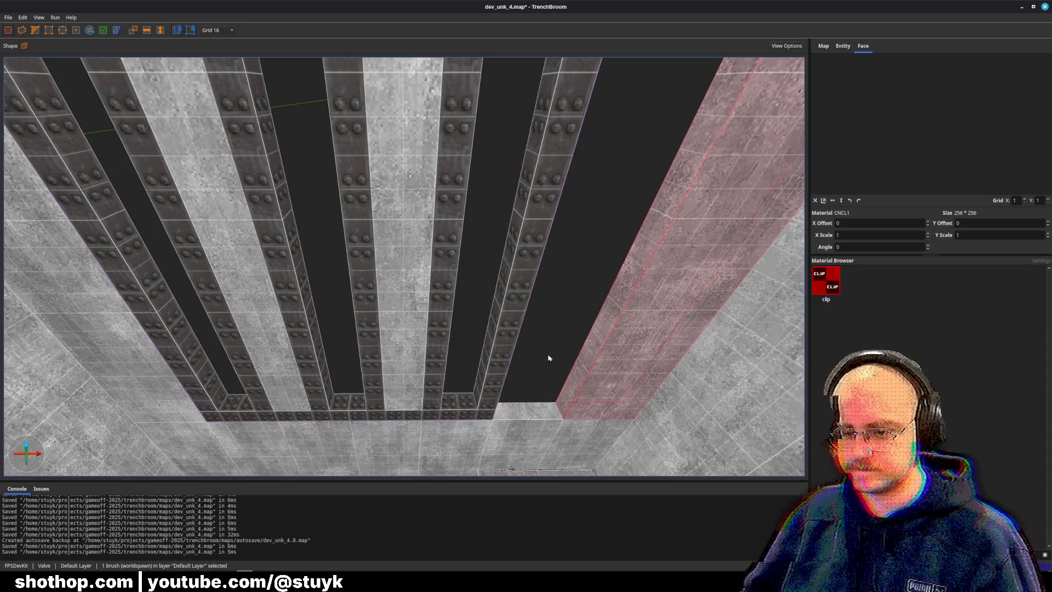
key(Escape)
click(501, 351)
key(Escape)
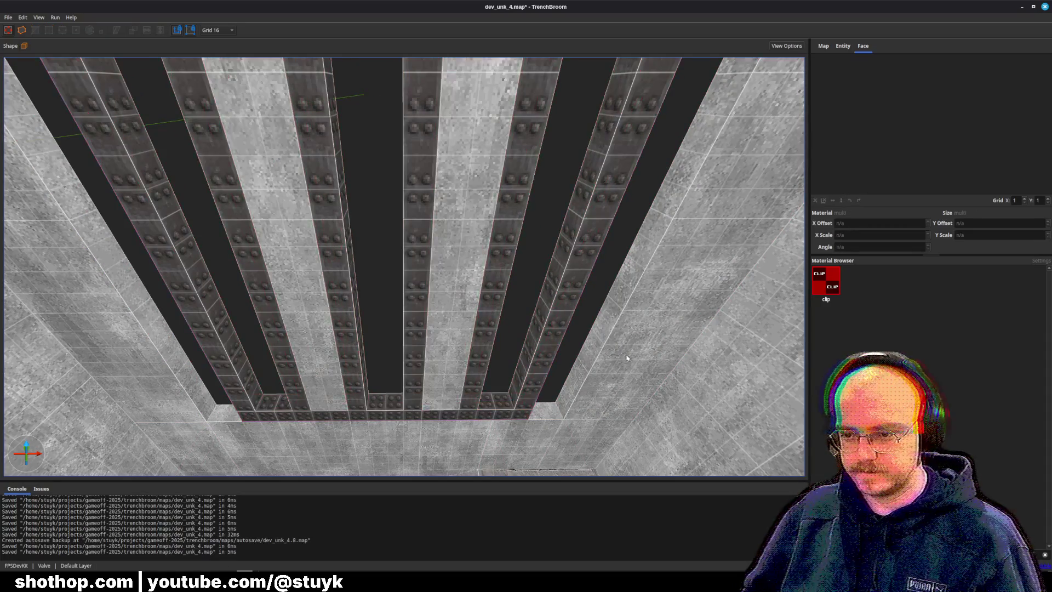
click(627, 358)
key(d)
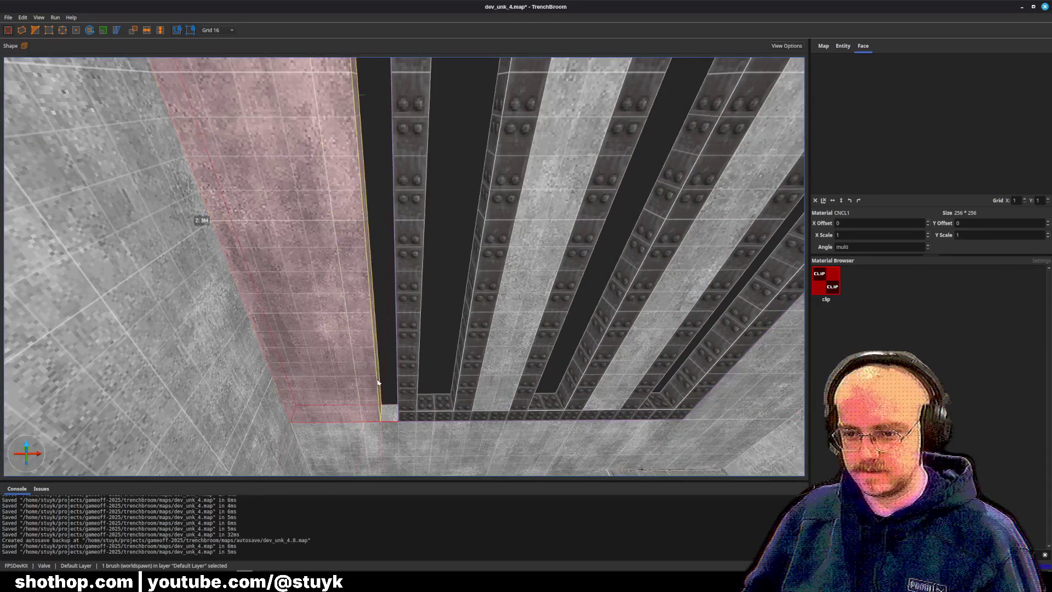
key(Escape)
scroll(389, 356, down, 5)
Save the map and zoom around the SKIP trigger area.
key(ctrl+s)
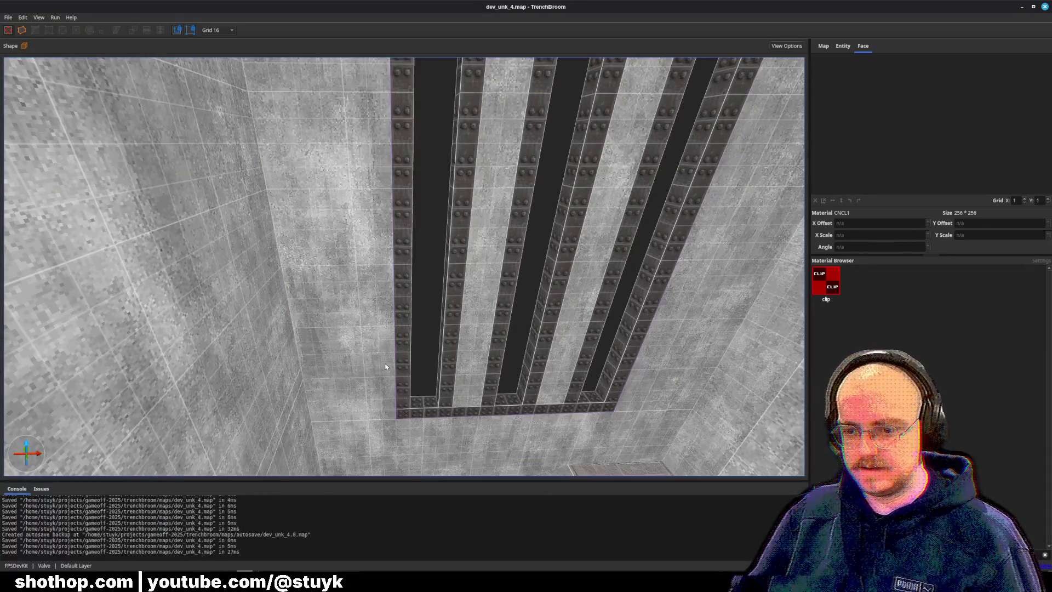
scroll(398, 331, down, 5)
scroll(395, 340, up, 6)
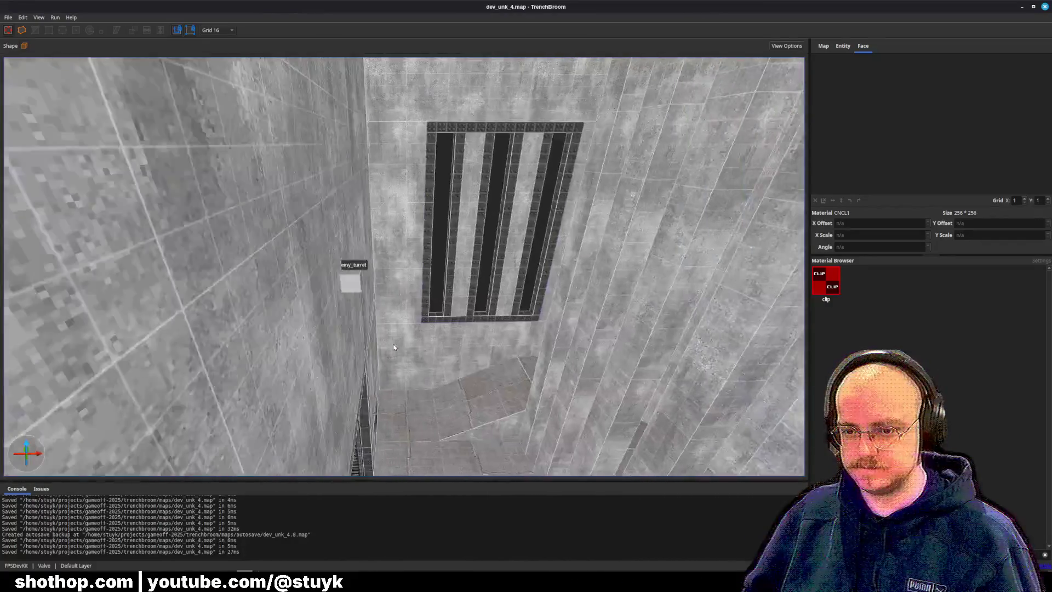
scroll(394, 346, up, 5)
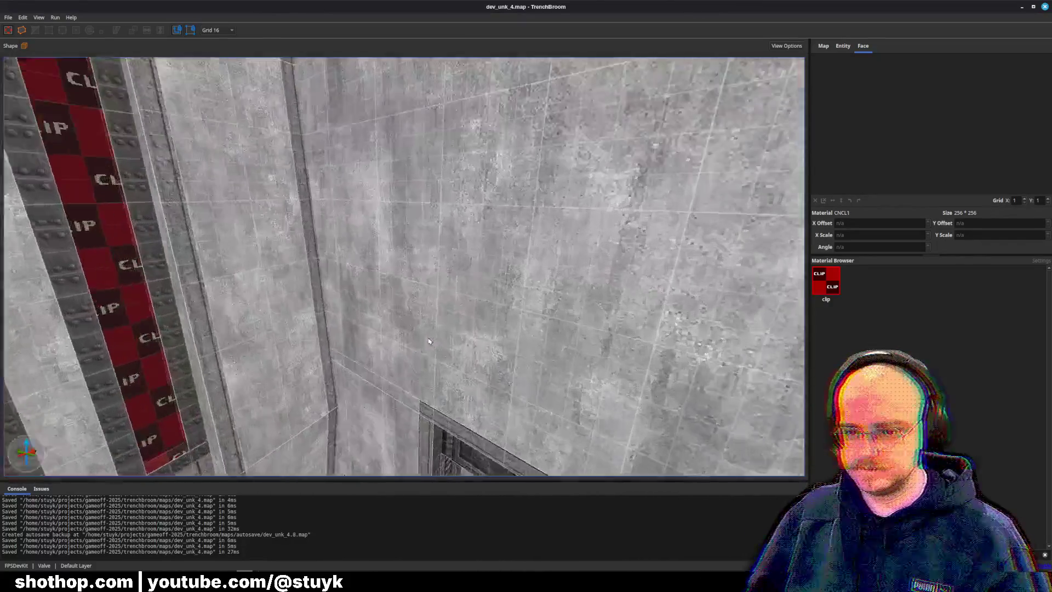
scroll(390, 351, down, 5)
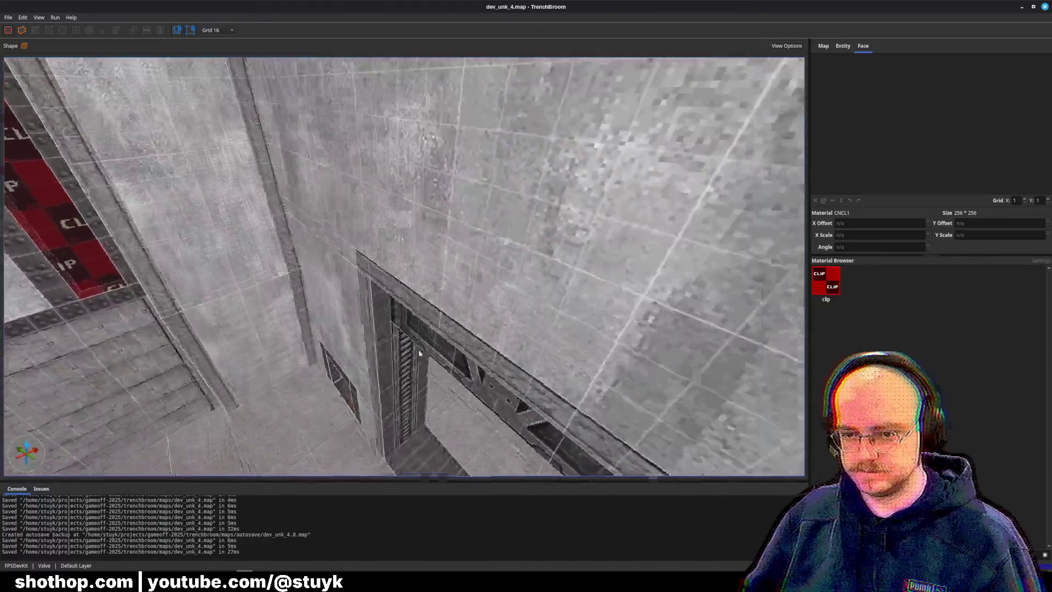
scroll(398, 348, up, 5)
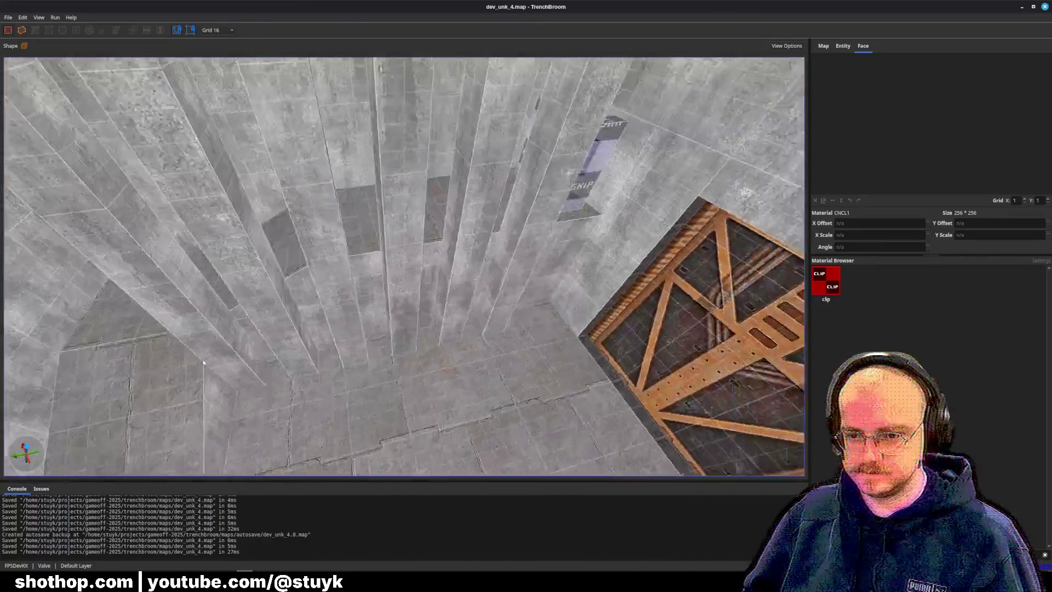
scroll(203, 362, down, 5)
Delete the two stray tall pillar brushes and save the map.
click(431, 330)
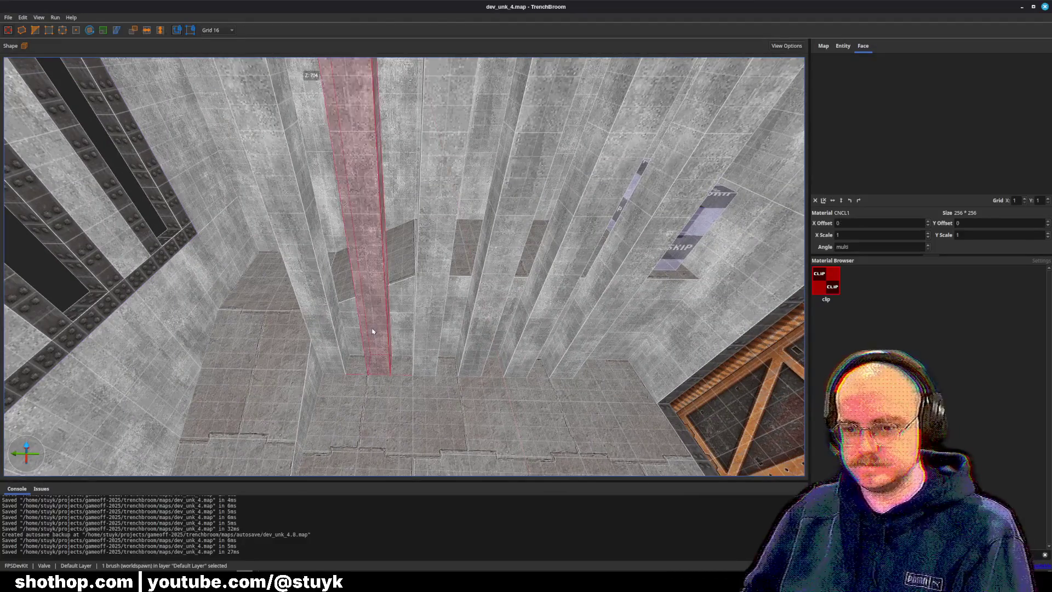
key(Delete)
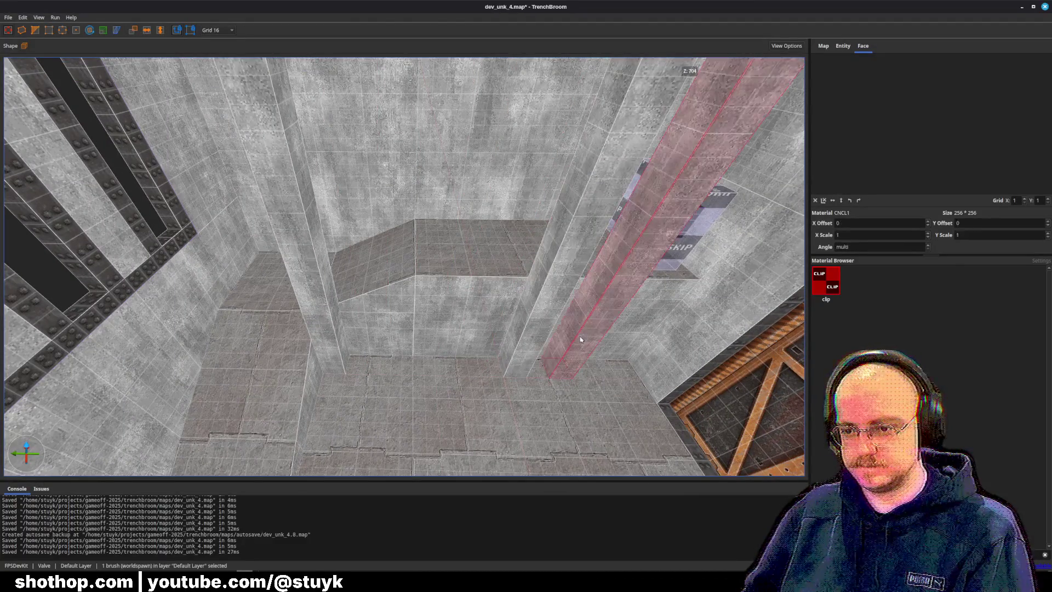
key(Delete)
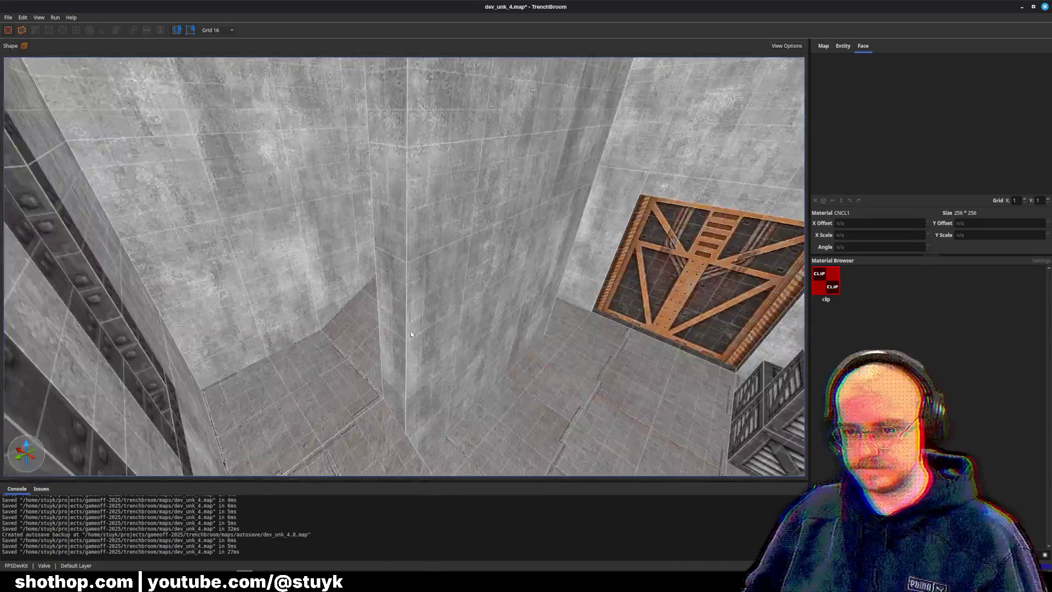
key(ctrl+s)
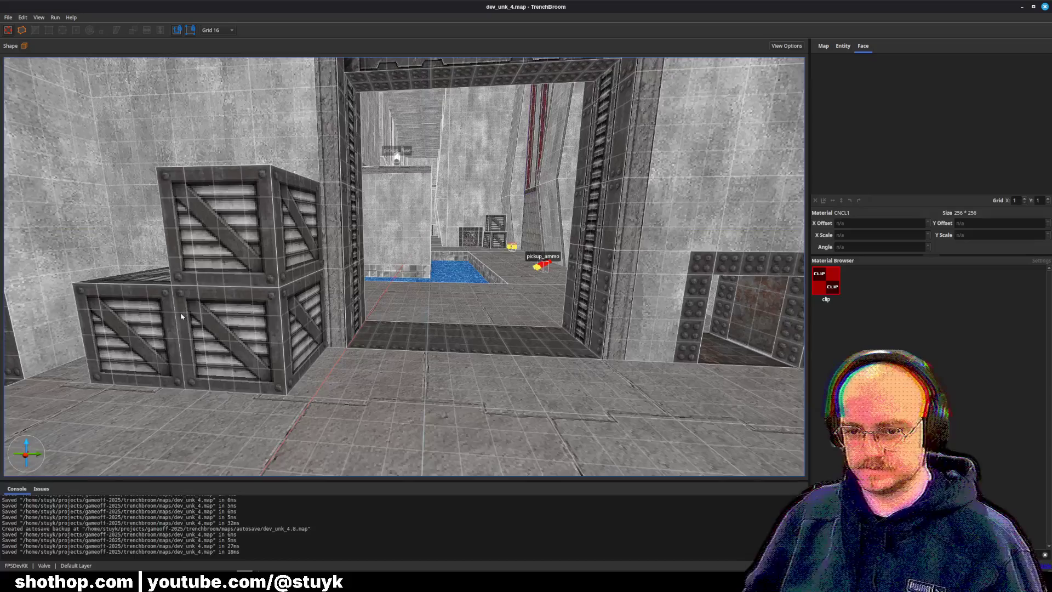
Clip the floor brush beside the pool along the pool edge.
click(174, 323)
key(Escape)
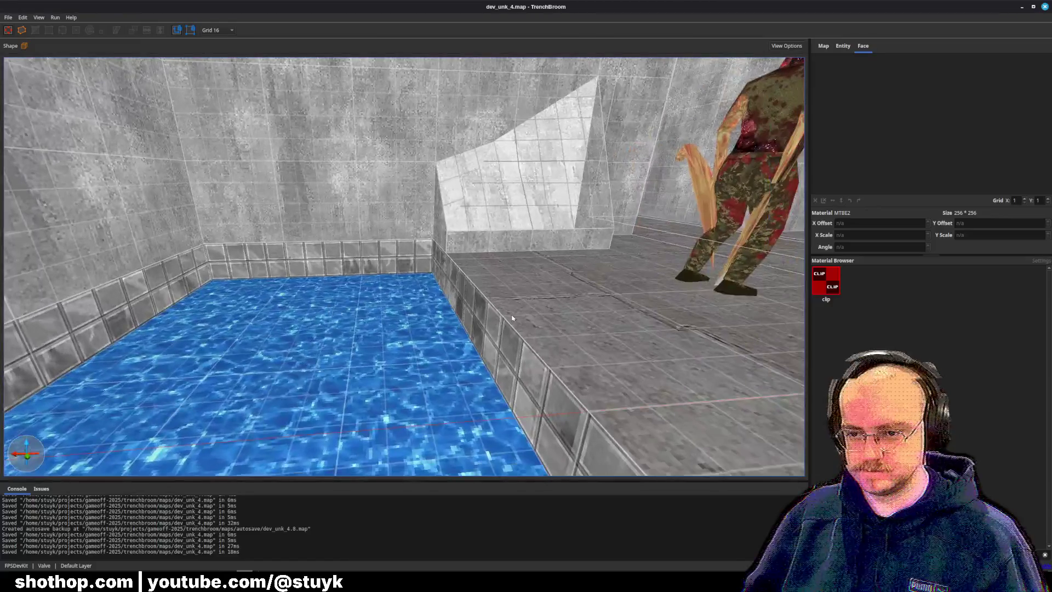
click(512, 318)
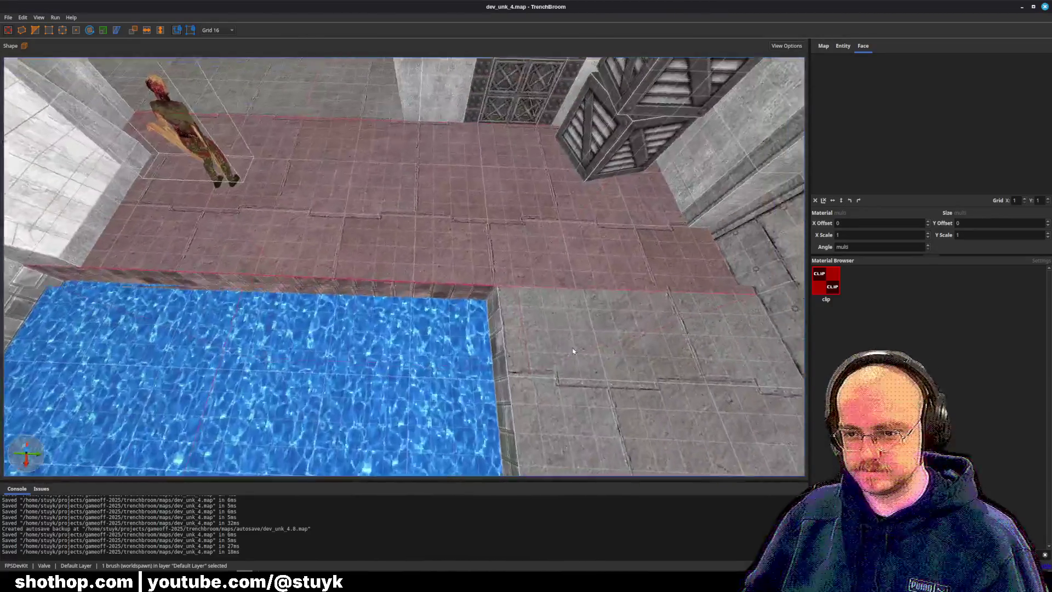
key(Return)
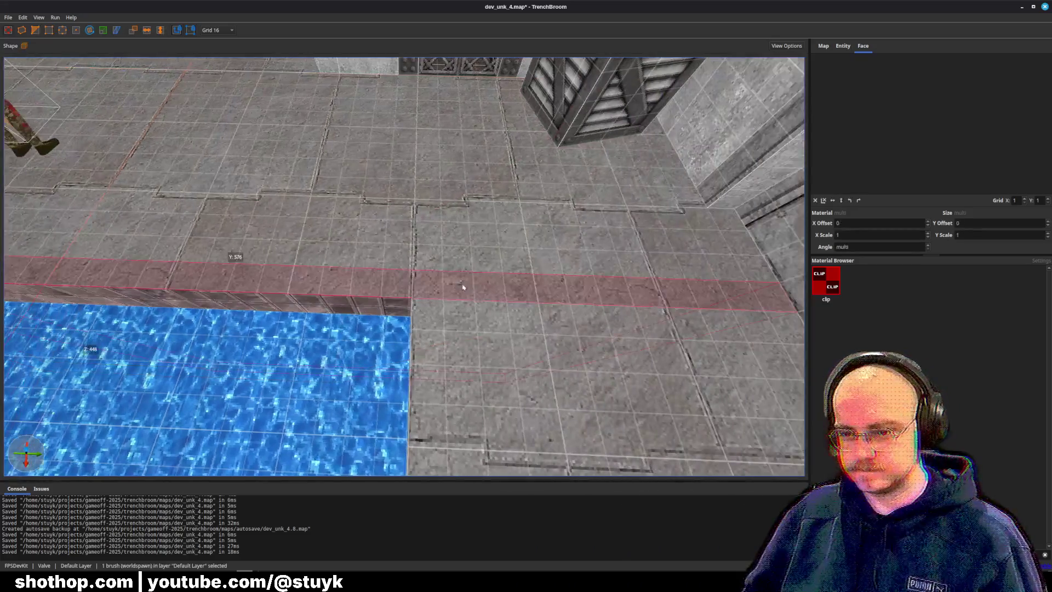
click(442, 270)
key(Return)
key(c)
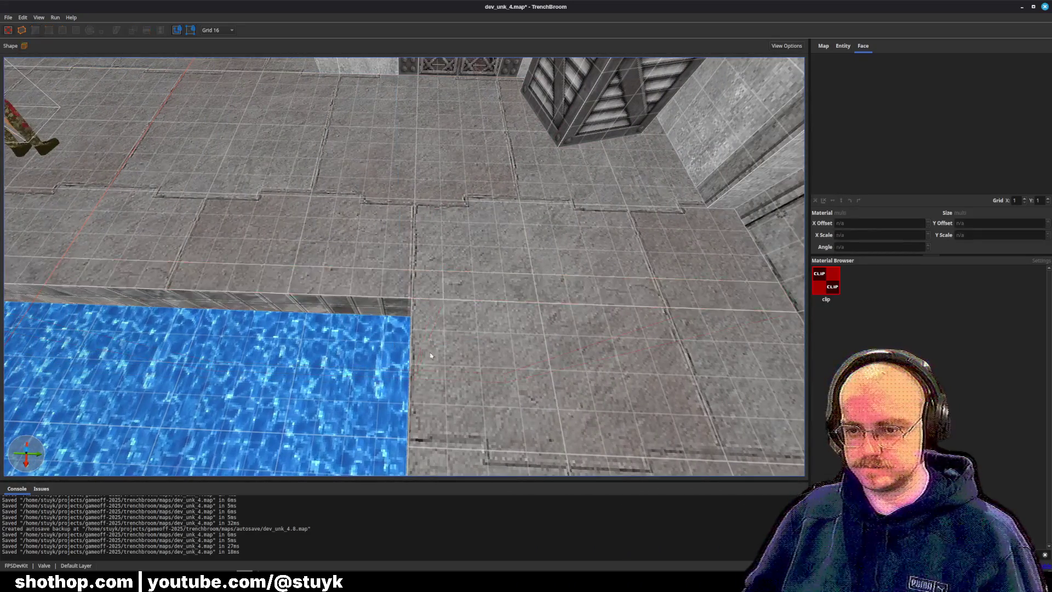
Clip the left floor brush along the pool edge and deselect.
key(c)
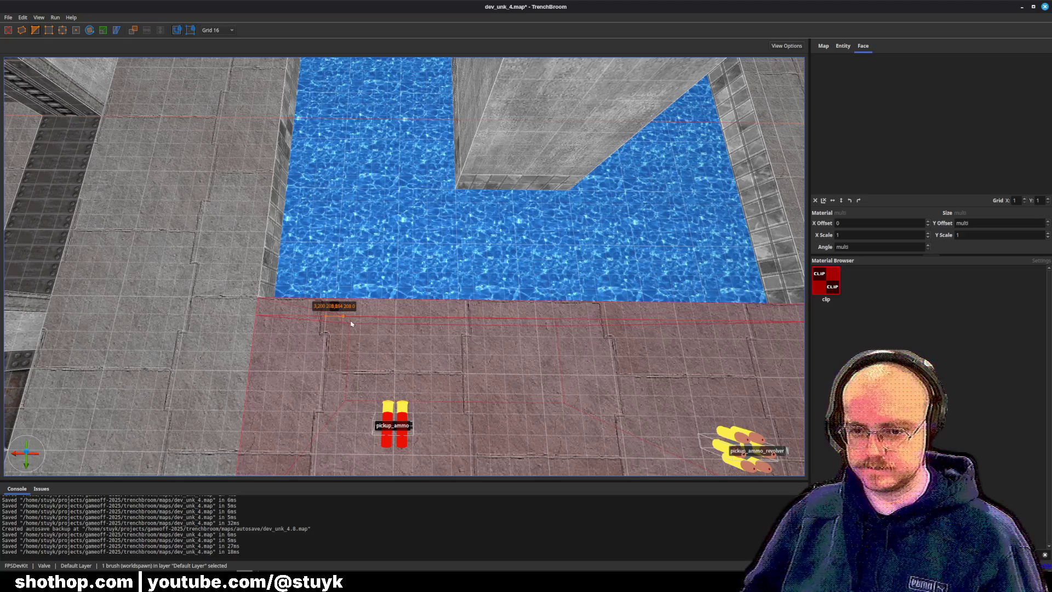
key(Escape)
click(331, 307)
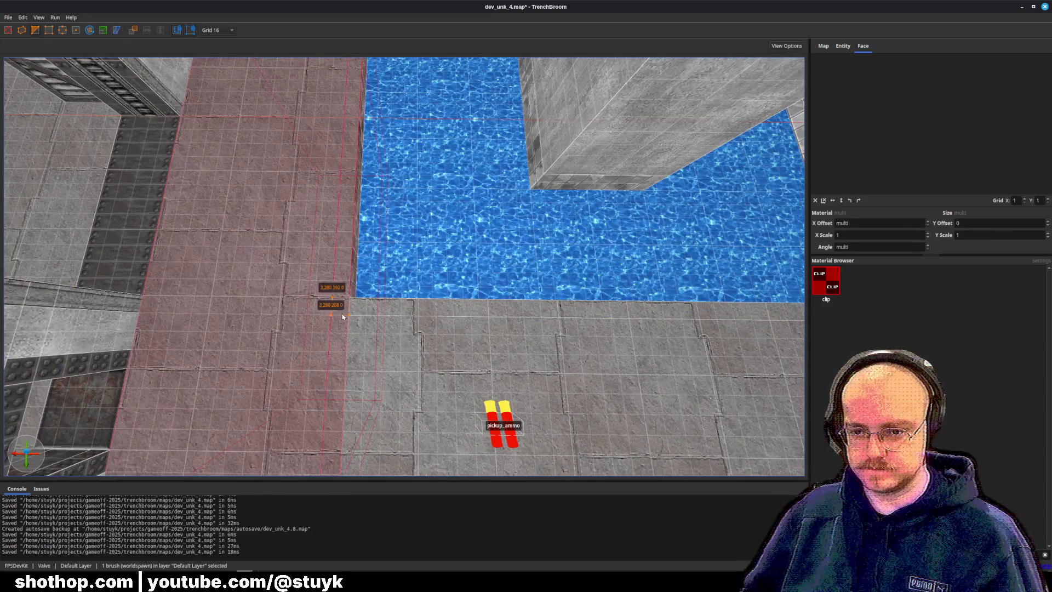
key(Return)
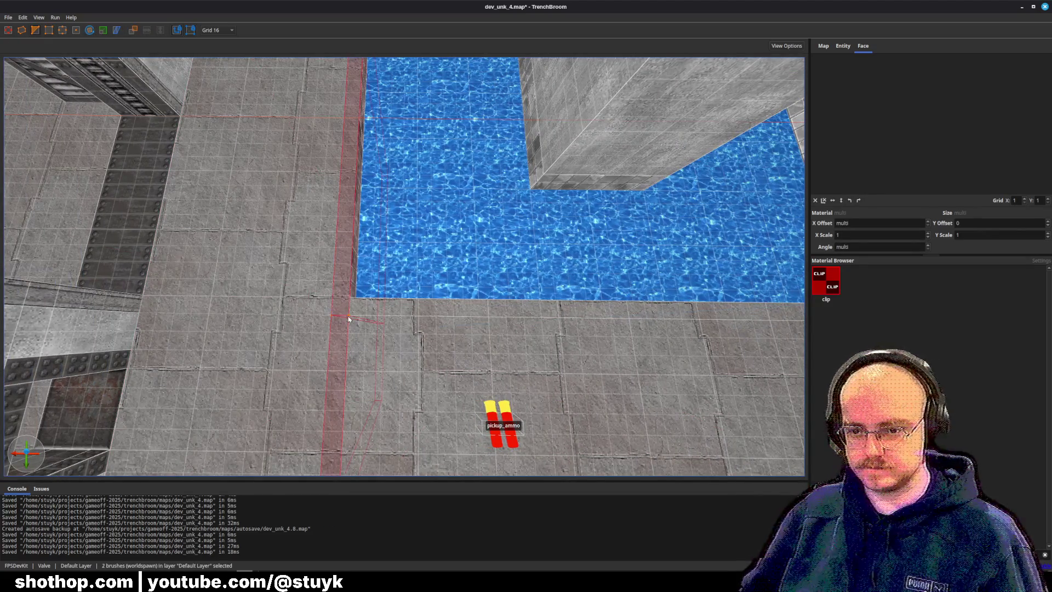
key(Escape)
key(Escape)
Slide the CNRR1 trim texture along the pool-edge strip's top face.
shift+click(650, 127)
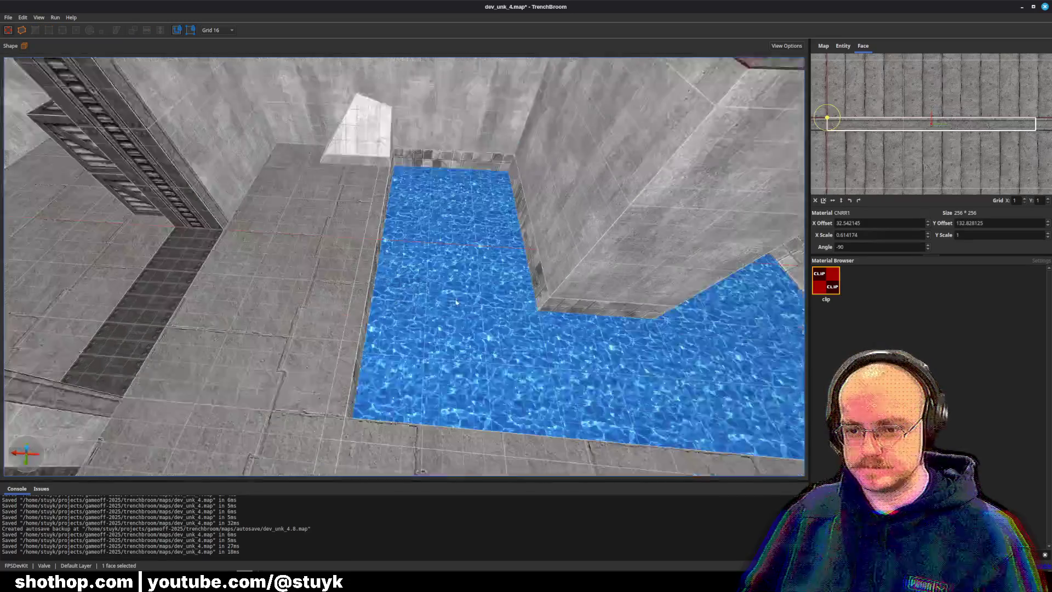
drag(386, 408, 518, 372)
key(w)
shift+click(518, 372)
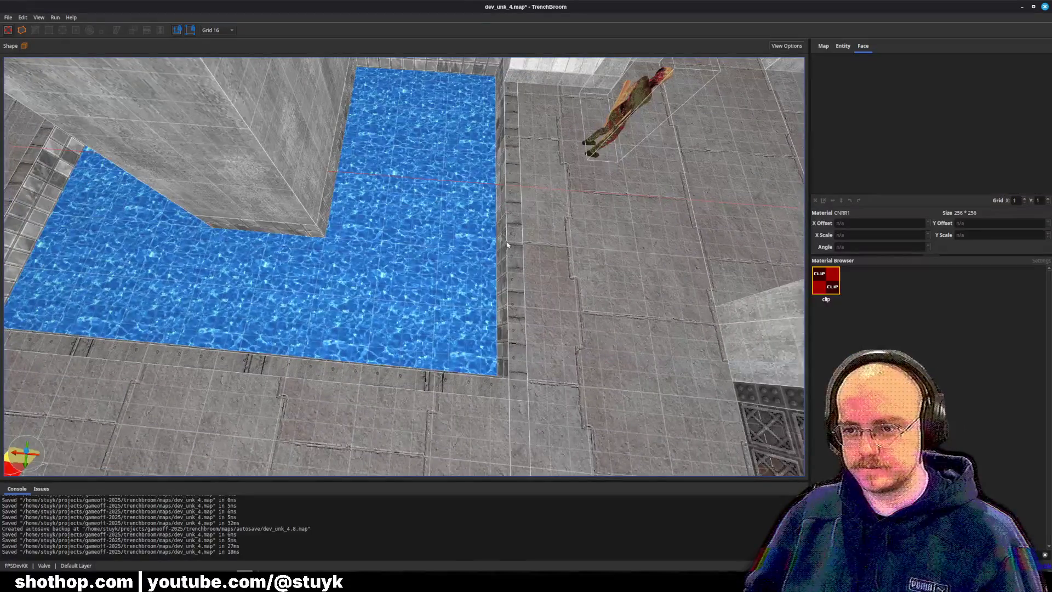
mouse_move(952, 126)
mouse_down()
mouse_move(938, 134)
mouse_move(977, 131)
mouse_move(915, 139)
mouse_up()
scroll(1012, 139, up, 3)
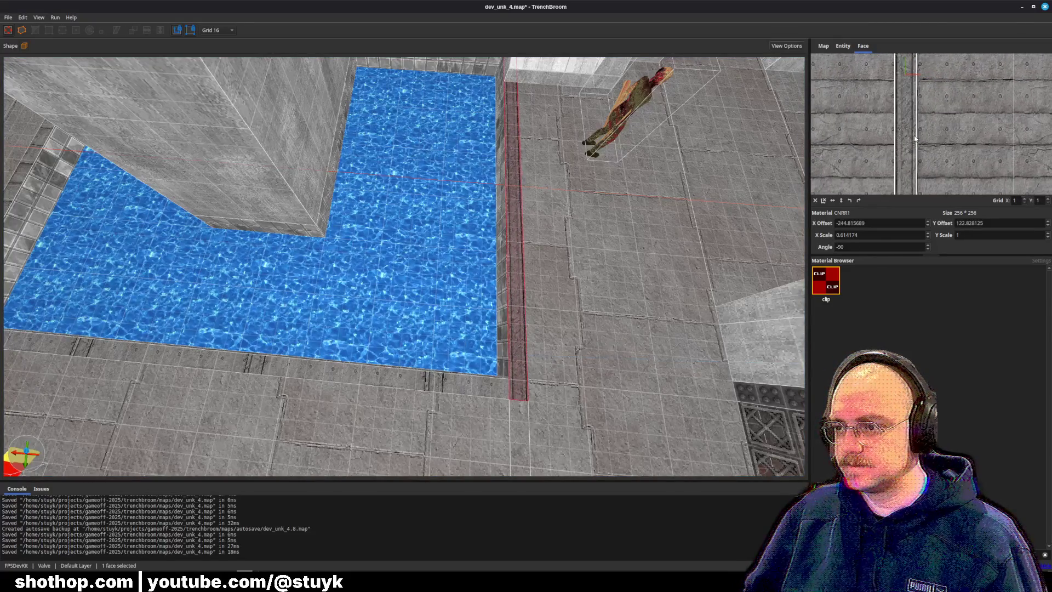
Shift the CNRR1 texture on the pool's left edge face into alignment.
mouse_move(594, 233)
mouse_down()
mouse_move(232, 226)
mouse_move(631, 267)
mouse_move(378, 232)
mouse_up()
key(Escape)
click(318, 198)
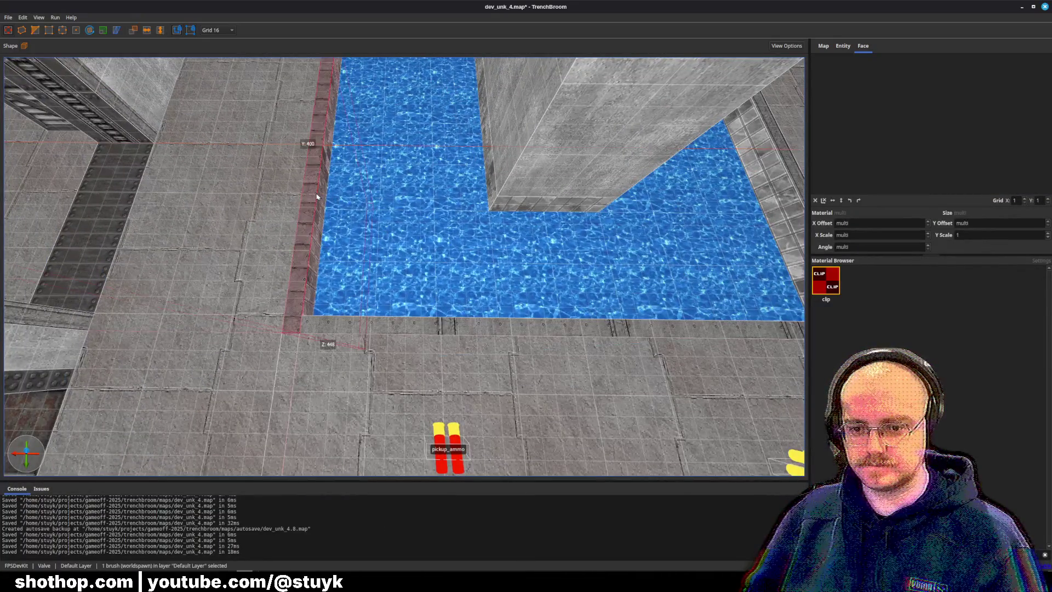
key(Escape)
click(307, 216)
key(Escape)
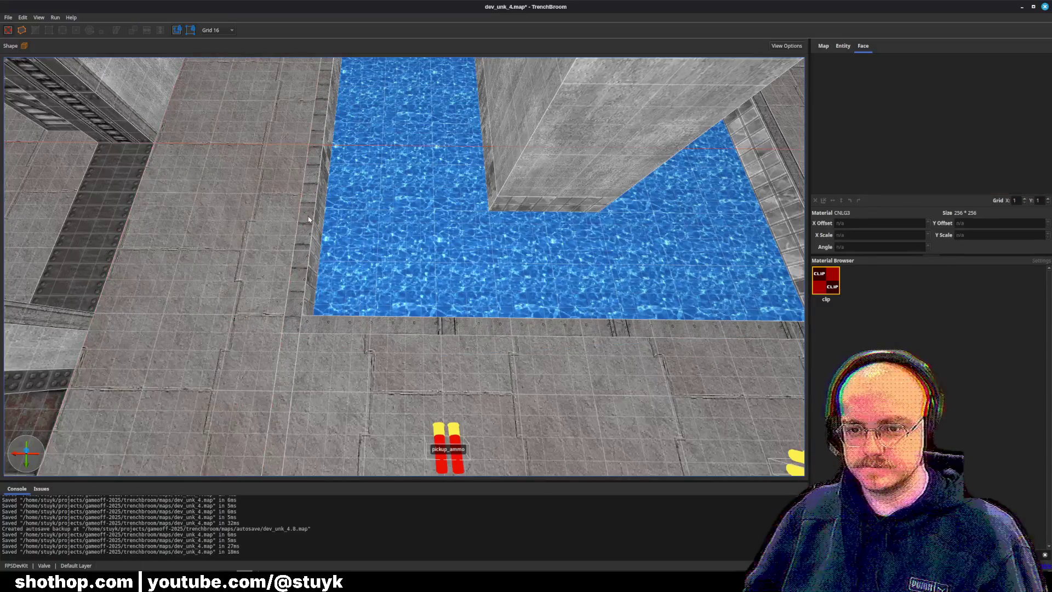
click(307, 217)
drag(922, 139, 1007, 144)
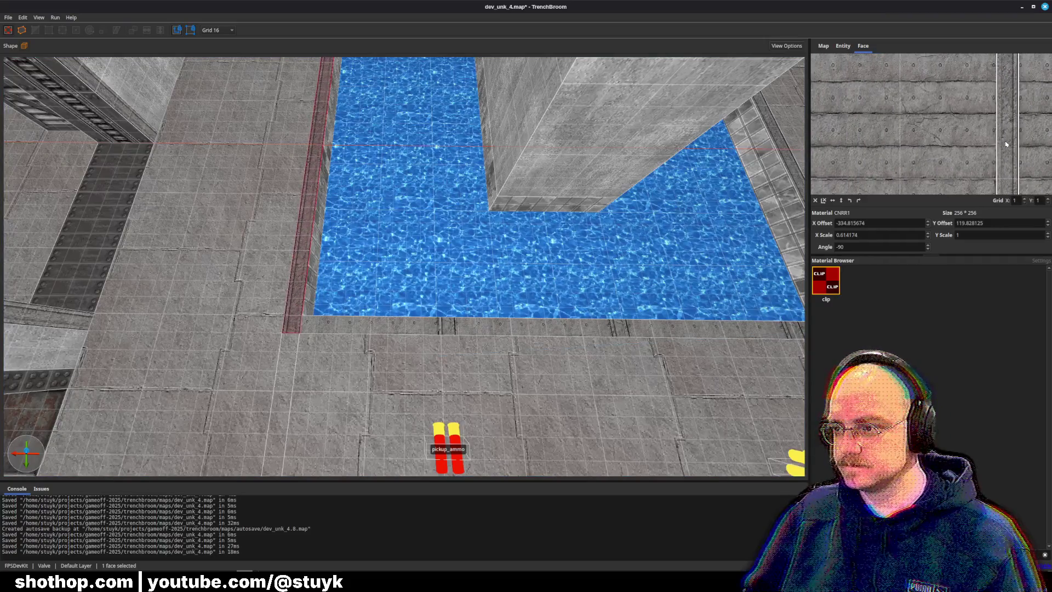
Rotate the floor-edge strip's texture to -180 degrees, align it, and save the map.
key(Escape)
click(685, 328)
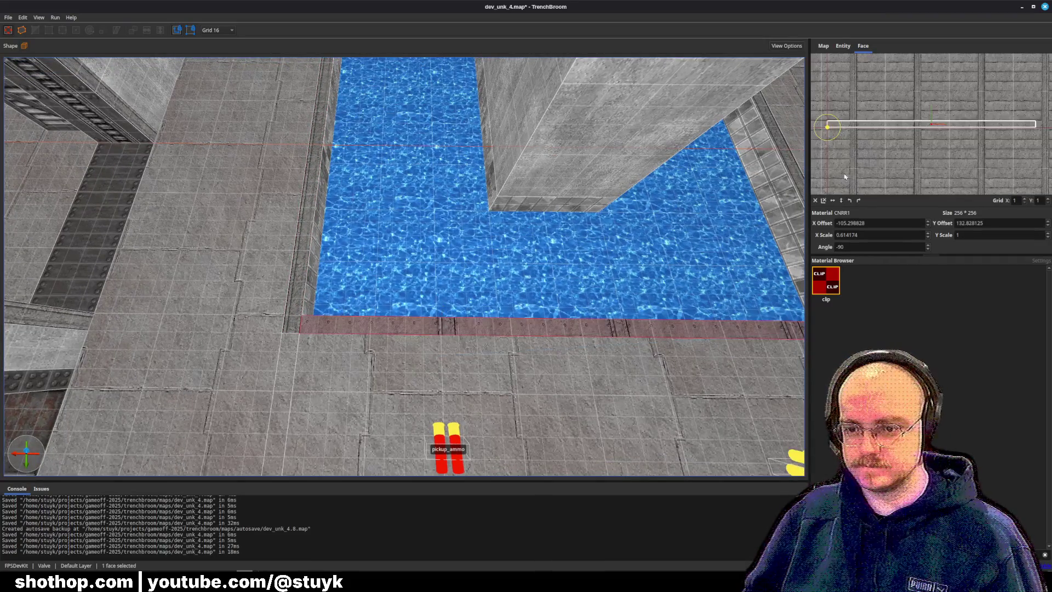
click(858, 201)
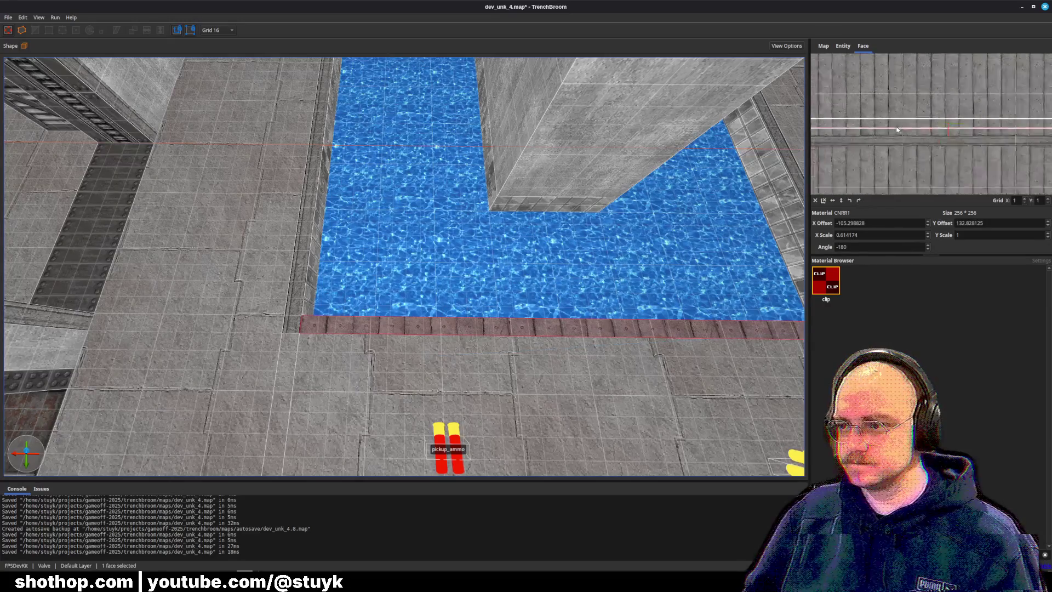
scroll(924, 104, up, 3)
scroll(924, 103, up, 2)
drag(923, 104, 920, 100)
key(ctrl+s)
Inspect the white wedge and ceiling brushes near the pool edge and wall.
key(Escape)
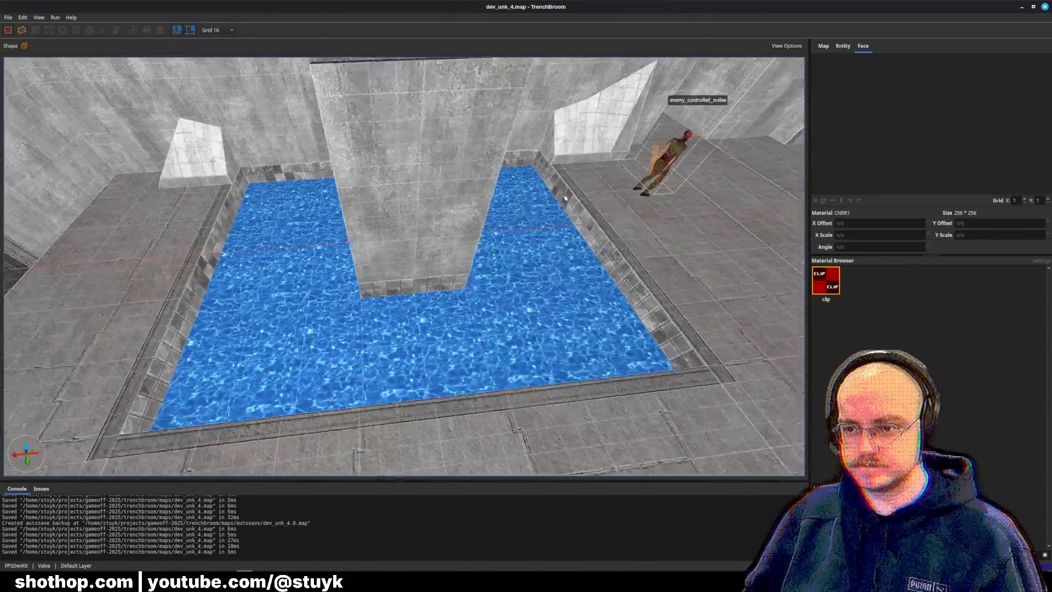
mouse_move(565, 197)
mouse_down()
mouse_move(561, 185)
mouse_move(393, 233)
mouse_up()
click(518, 241)
drag(505, 242, 482, 207)
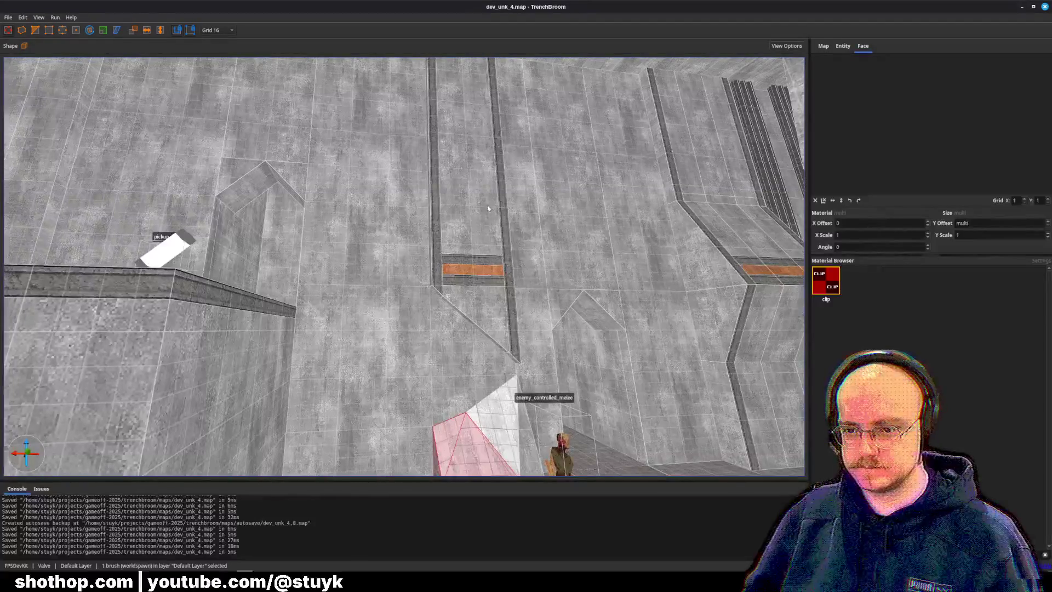
click(482, 207)
key(Escape)
drag(456, 249, 346, 214)
Select four adjoining ceiling brushes and slide them left.
click(652, 183)
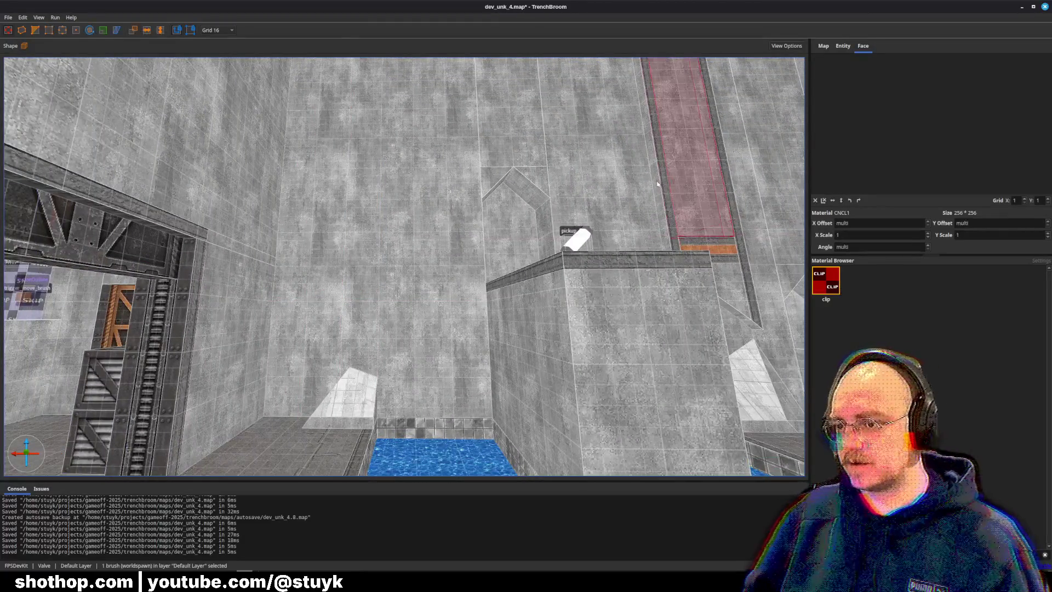
ctrl+click(667, 186)
key(d)
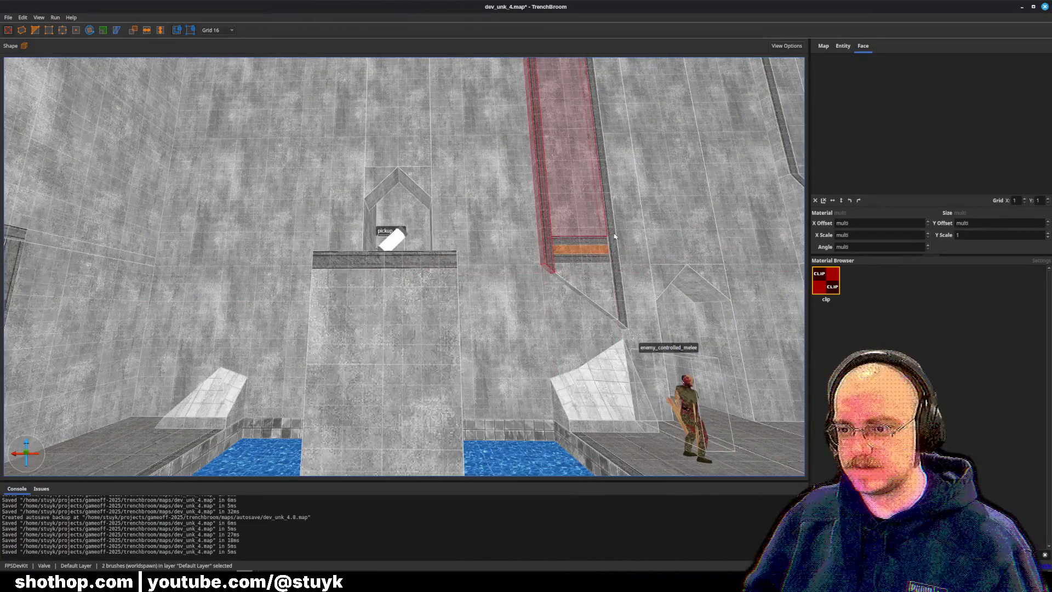
ctrl+click(628, 257)
ctrl+click(605, 278)
key(a)
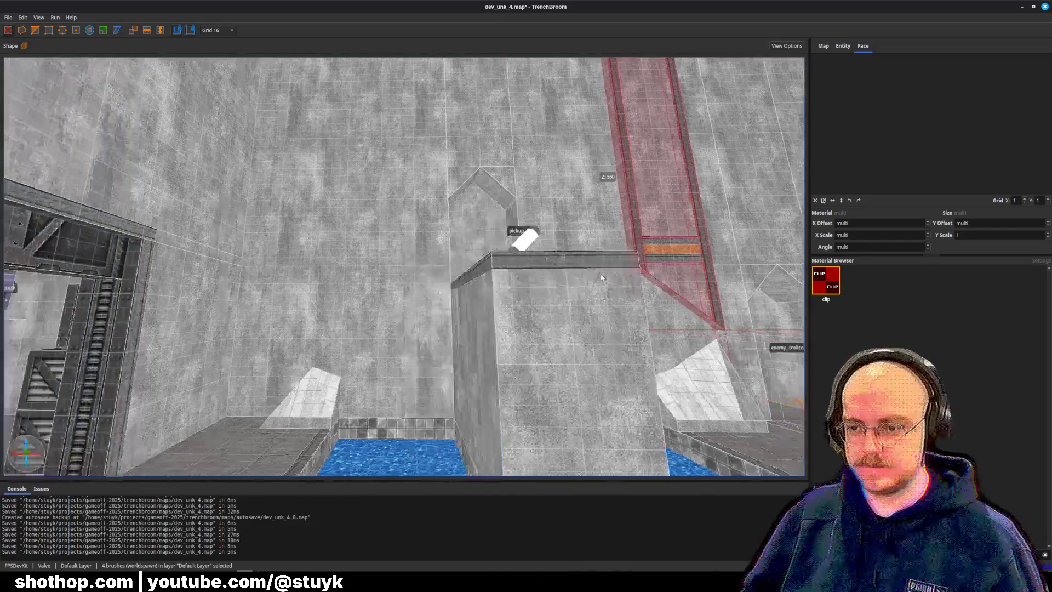
key(Left)
key(Left)
key(Left)
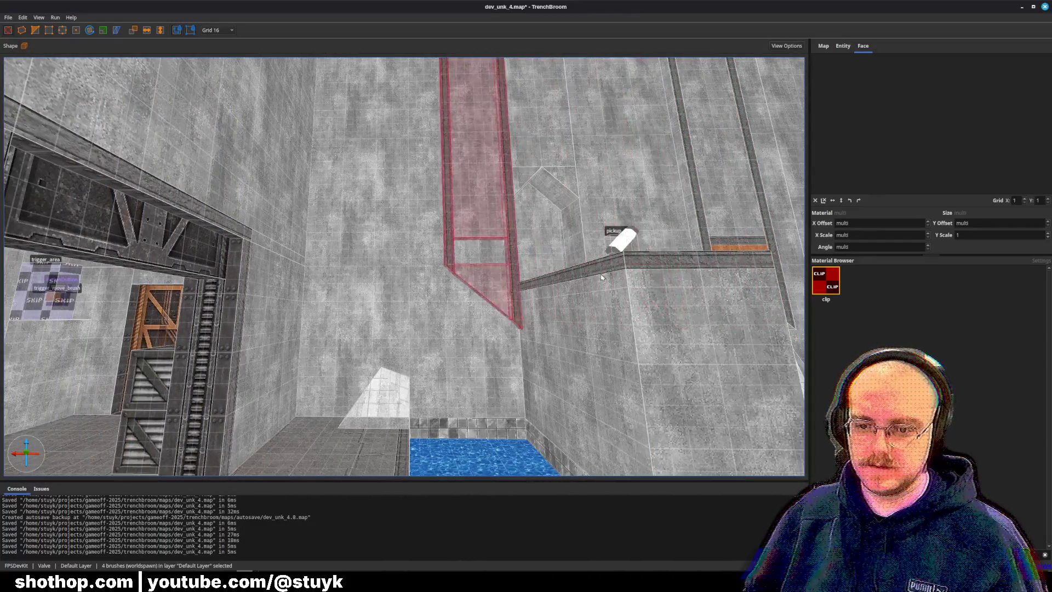
Drag the triangular ceiling brush's left vertex down so it becomes four-sided.
key(Escape)
scroll(601, 278, up, 5)
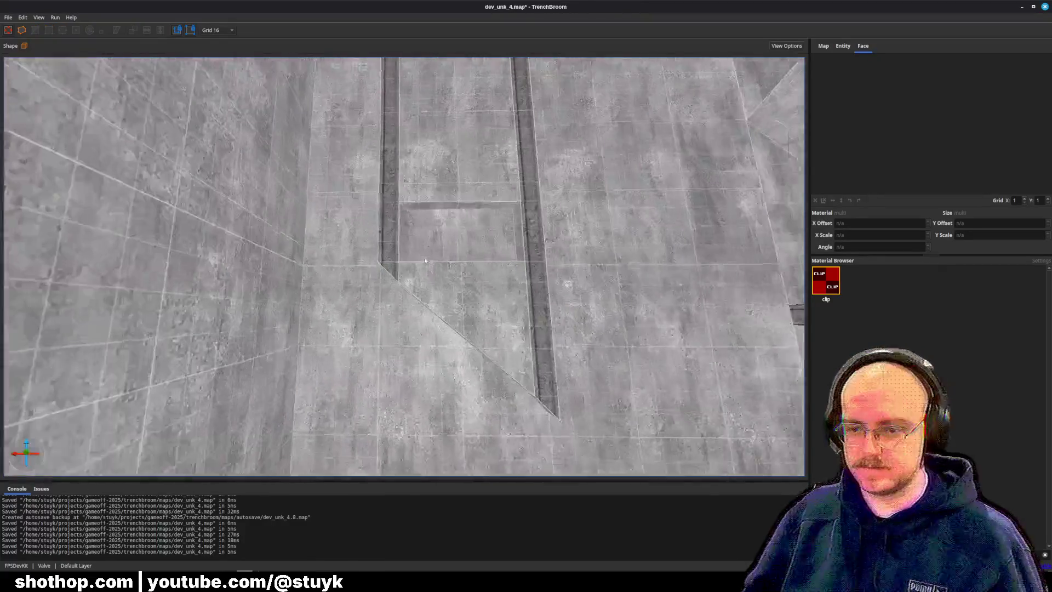
click(439, 243)
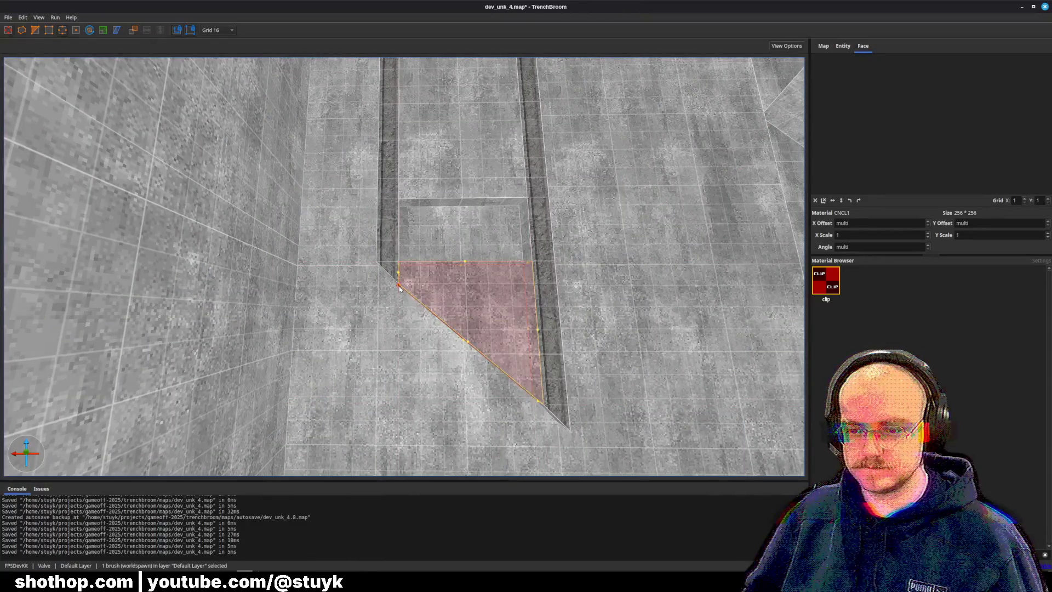
drag(398, 285, 398, 353)
key(Escape)
Stretch the left trench brush downward to meet the reshaped ceiling piece.
click(458, 176)
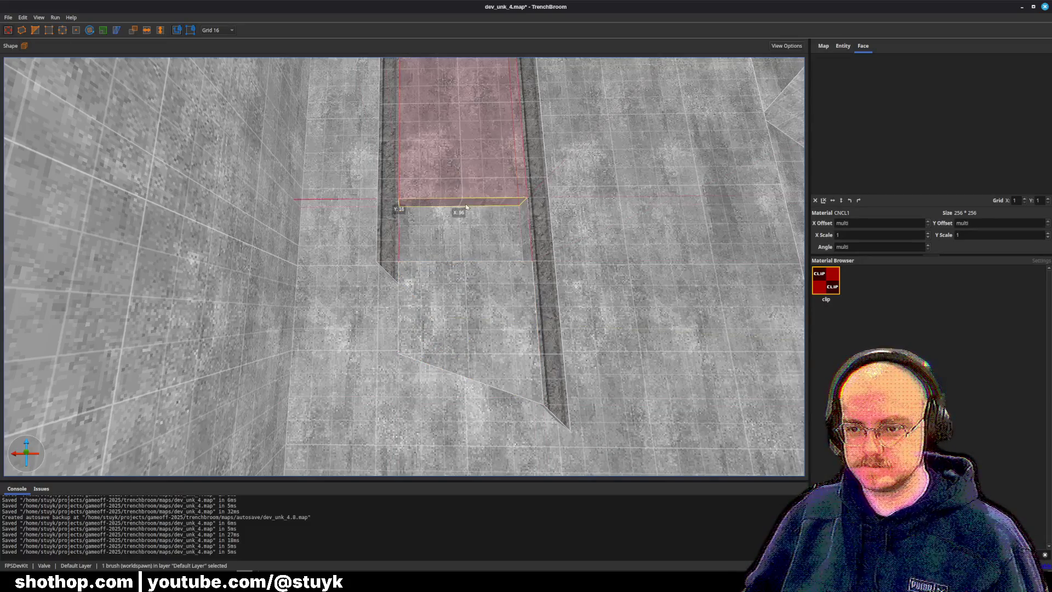
ctrl+click(401, 261)
key(Escape)
click(388, 282)
right_click(388, 281)
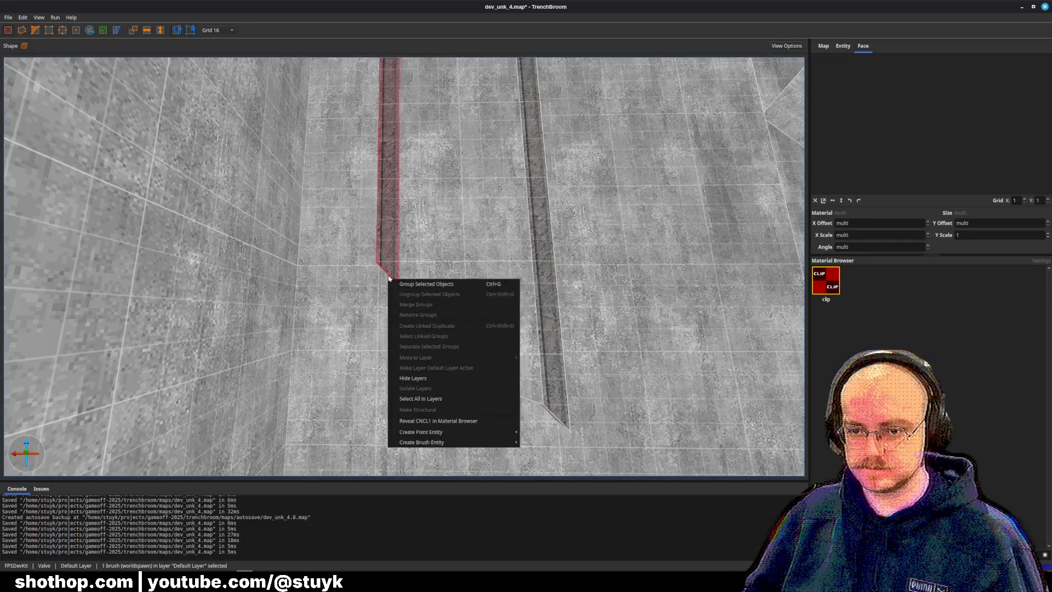
click(392, 285)
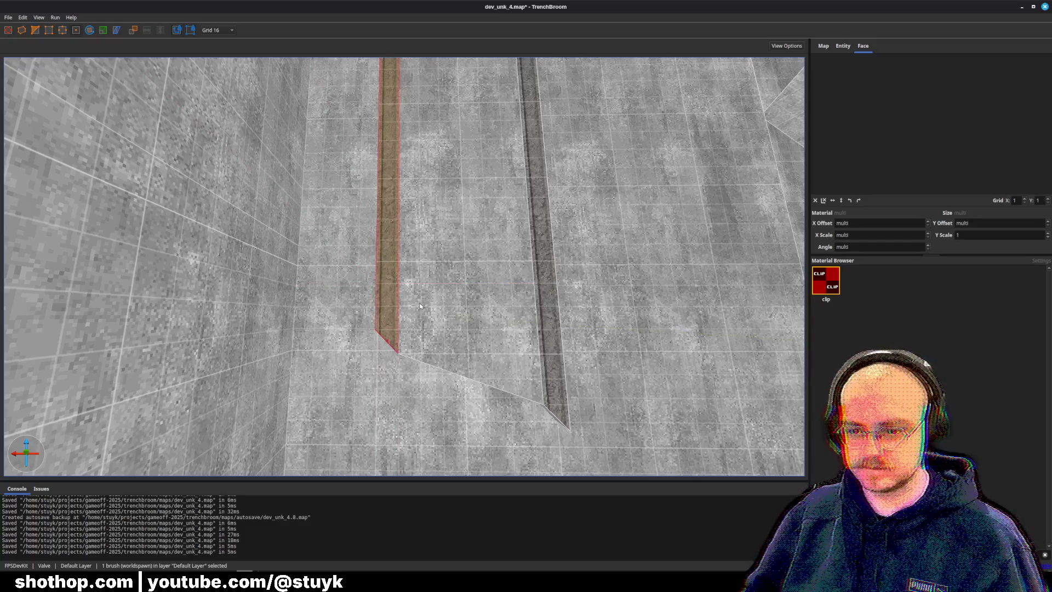
key(Escape)
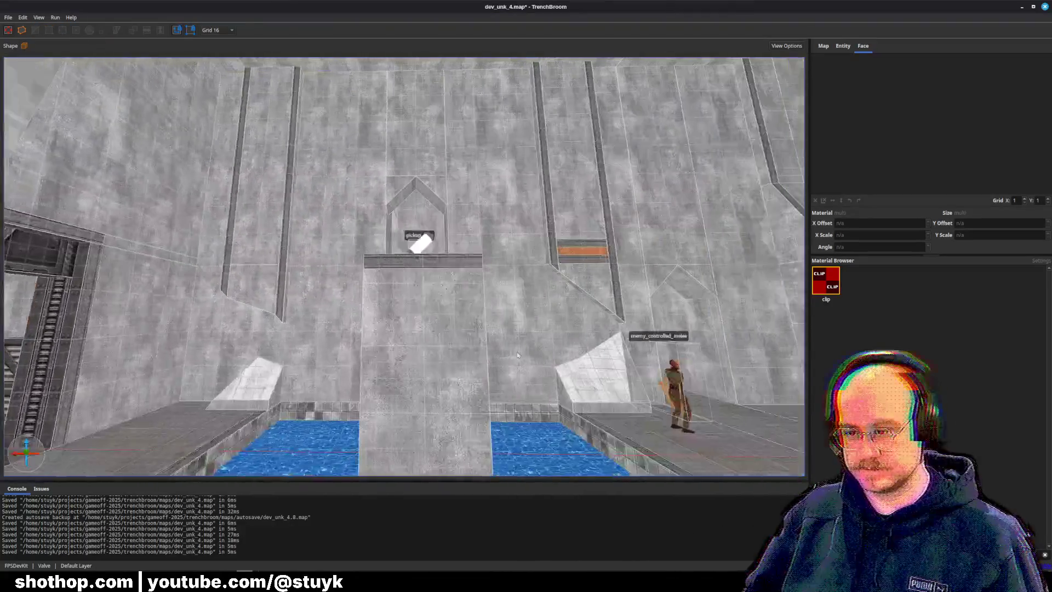
Try edits and a deletion on the wedge brush beside the water, undo them, and save.
key(ctrl+s)
key(w)
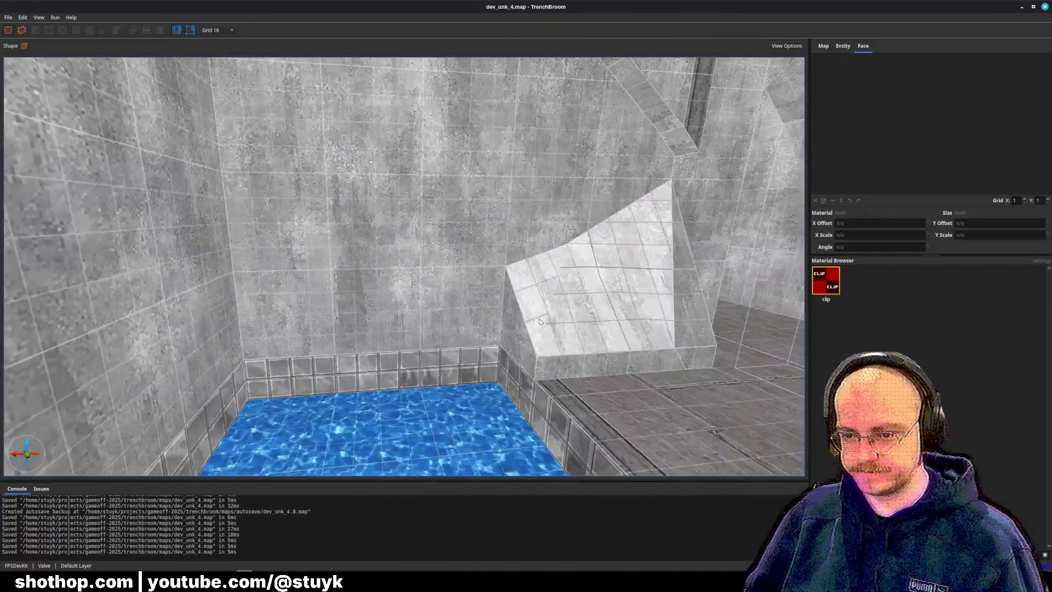
click(521, 351)
key(w)
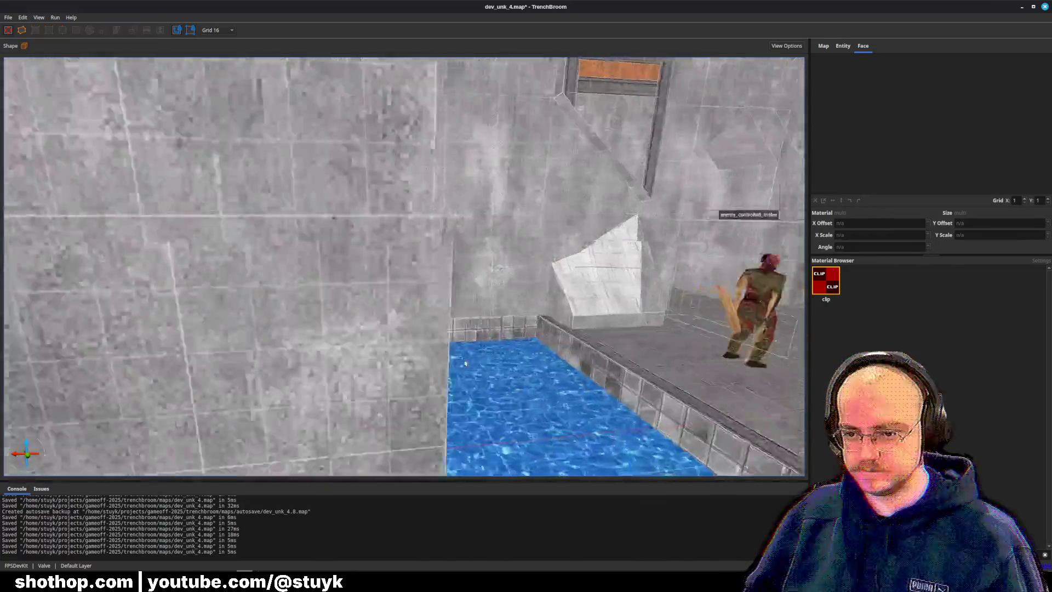
key(ctrl+z)
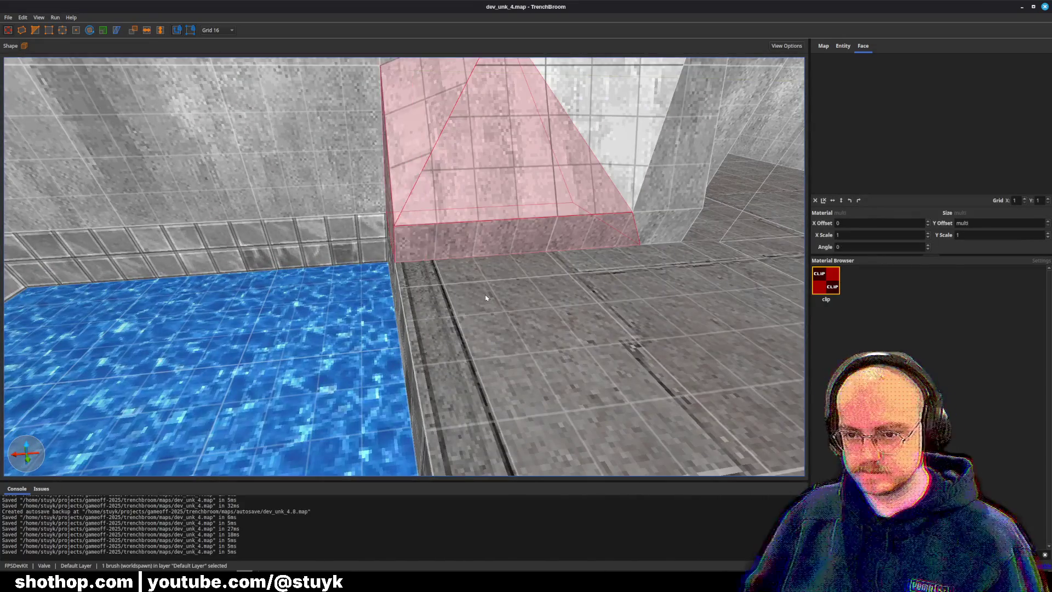
key(f)
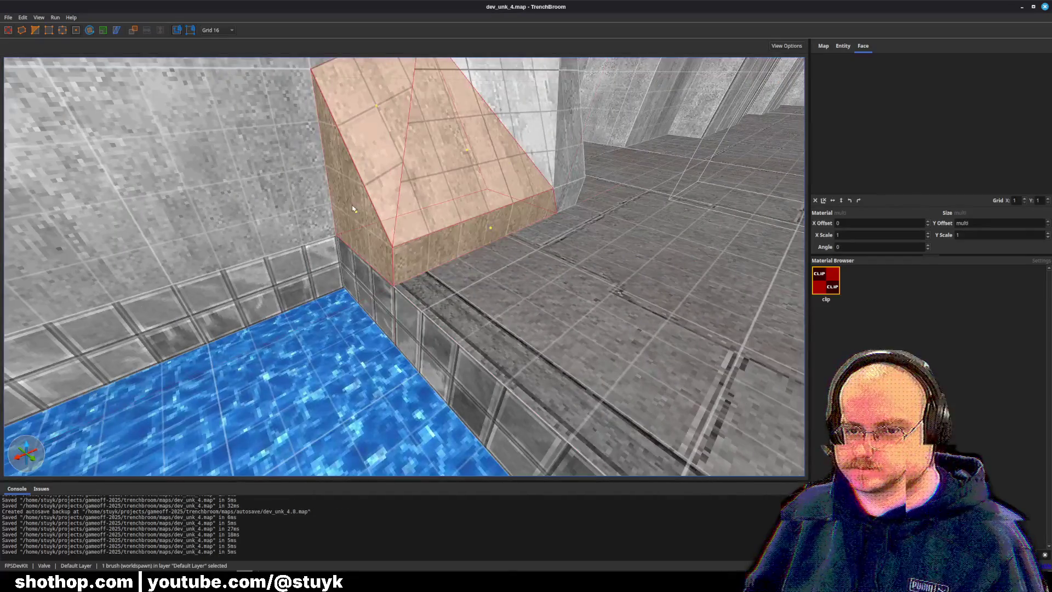
key(Delete)
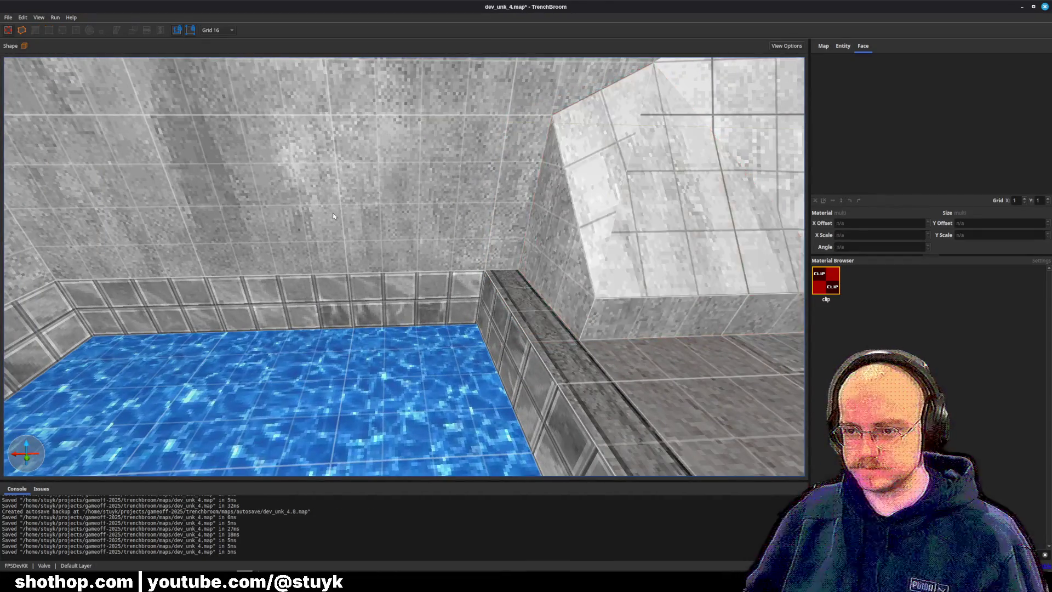
key(ctrl+z)
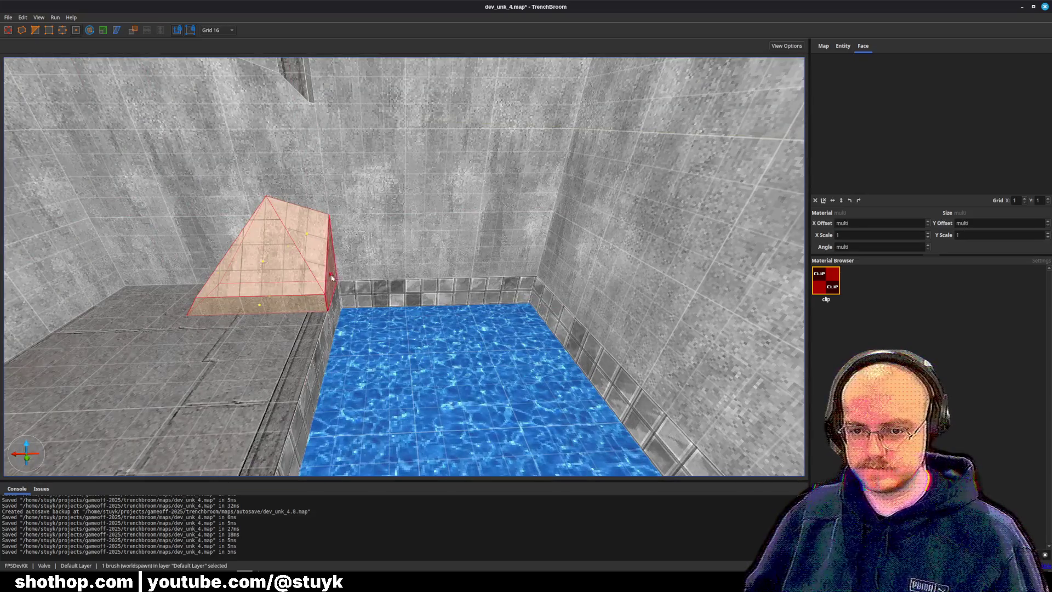
key(Escape)
key(ctrl+s)
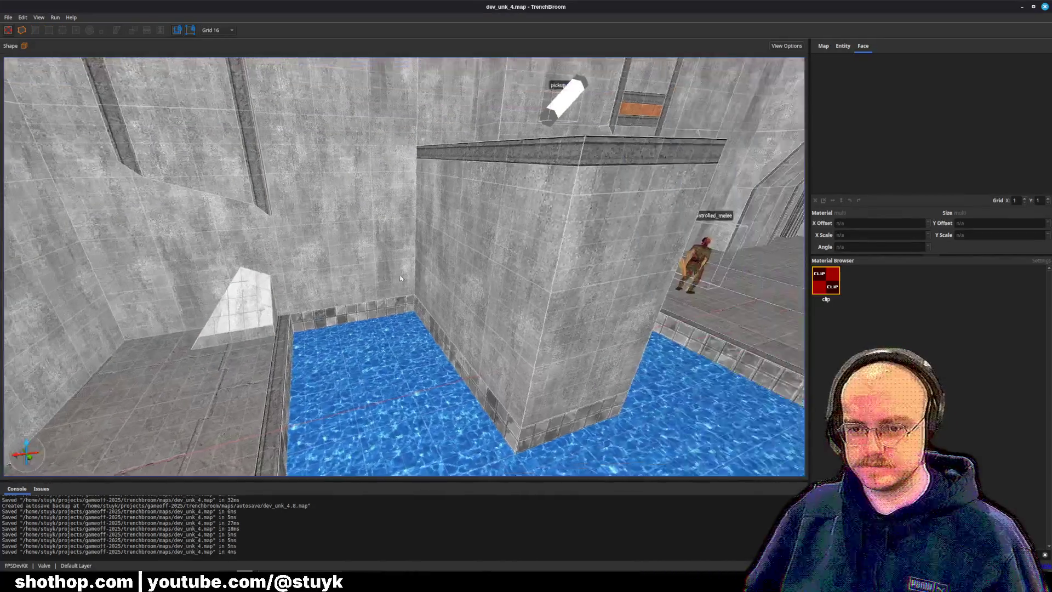
Copy the pyramid face's texture onto the diagonal trim strip face and save the map.
key(w)
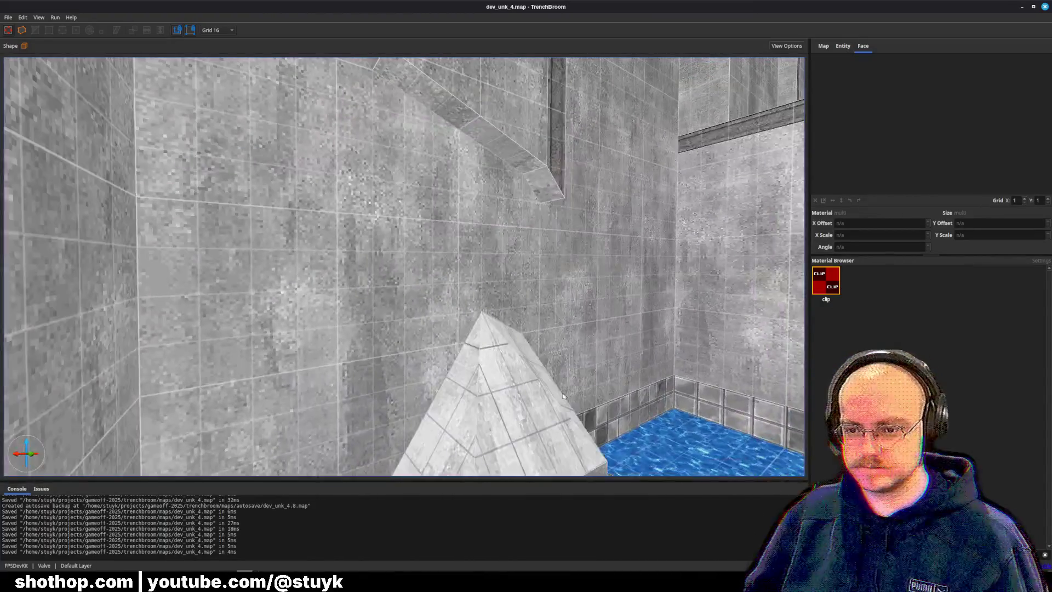
shift+click(510, 384)
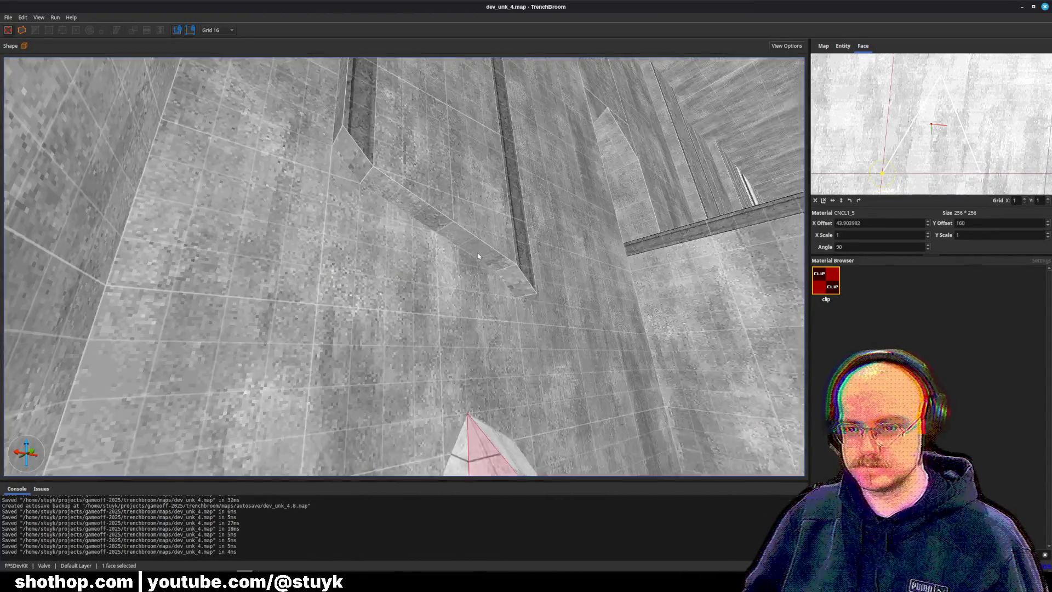
alt+shift+click(426, 223)
key(s)
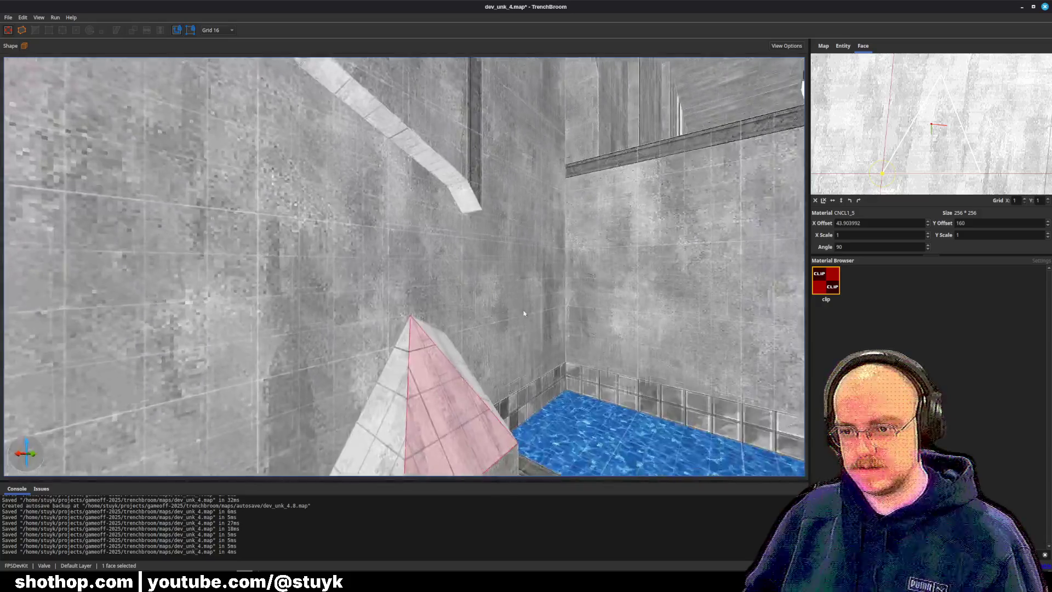
key(w)
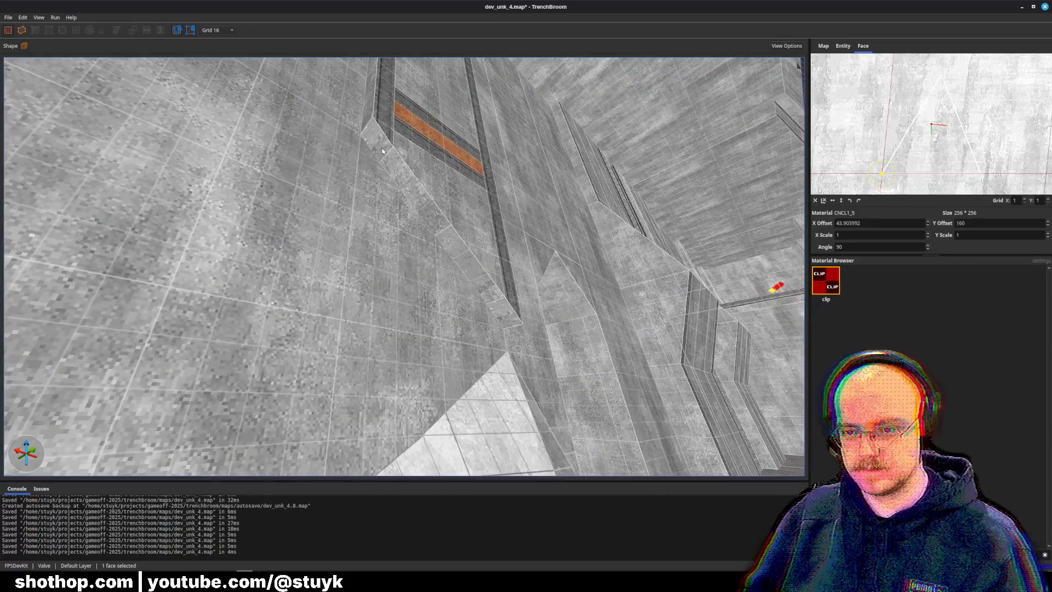
key(Escape)
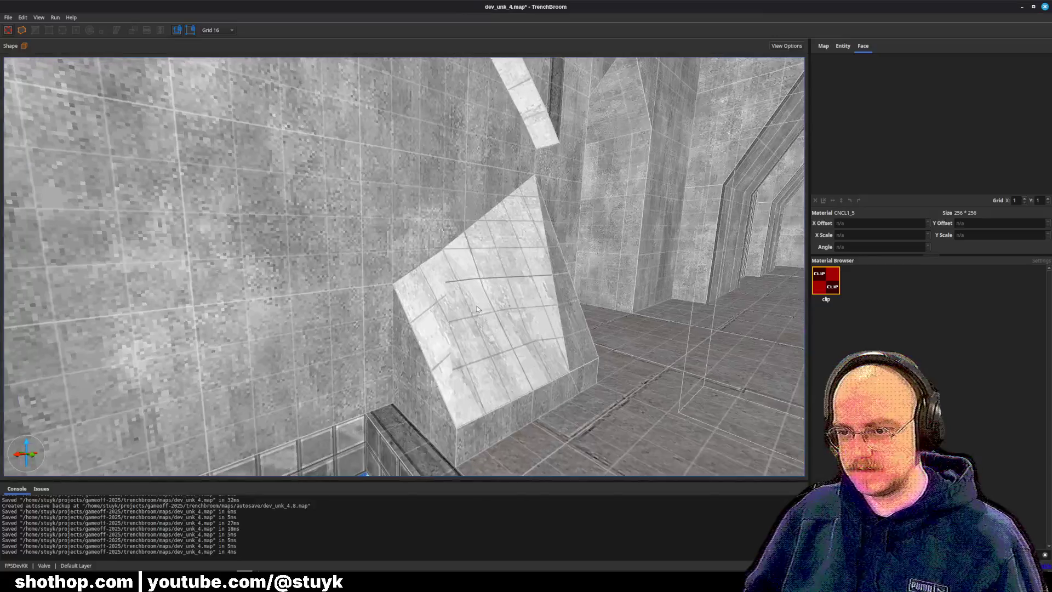
key(ctrl+s)
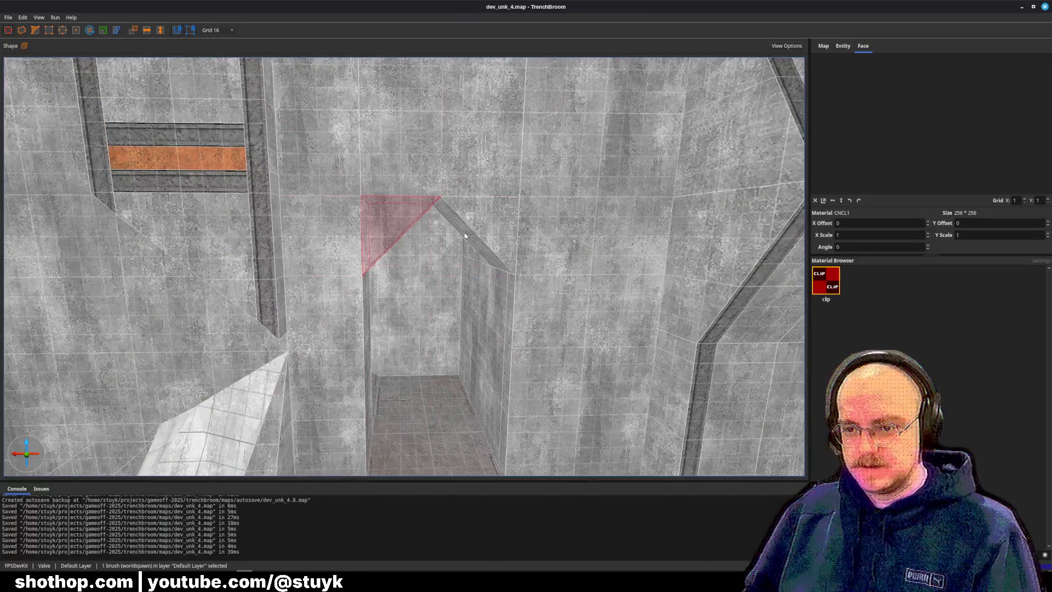
key(Delete)
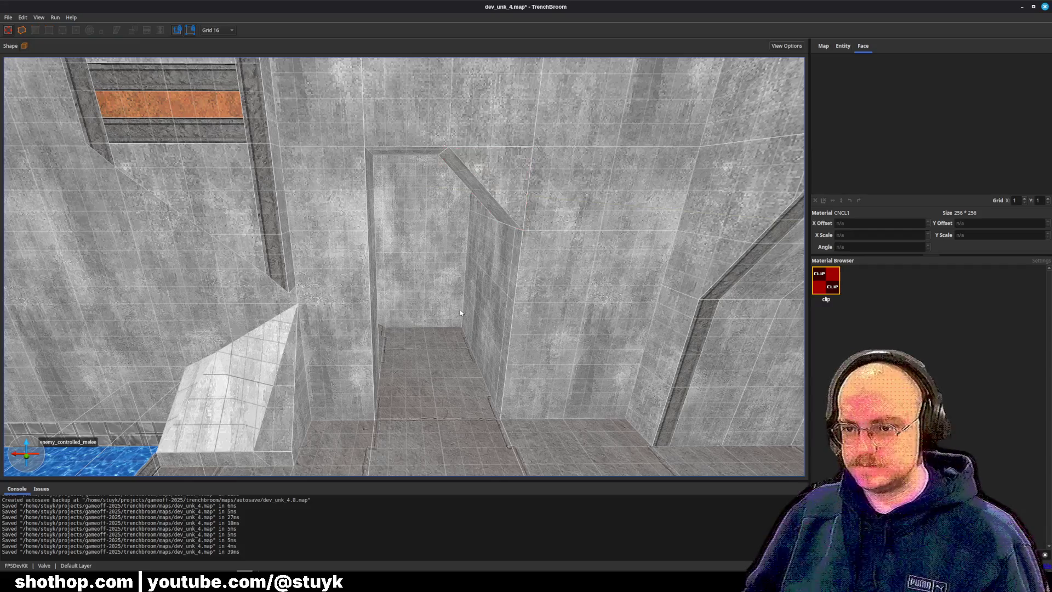
key(ctrl+z)
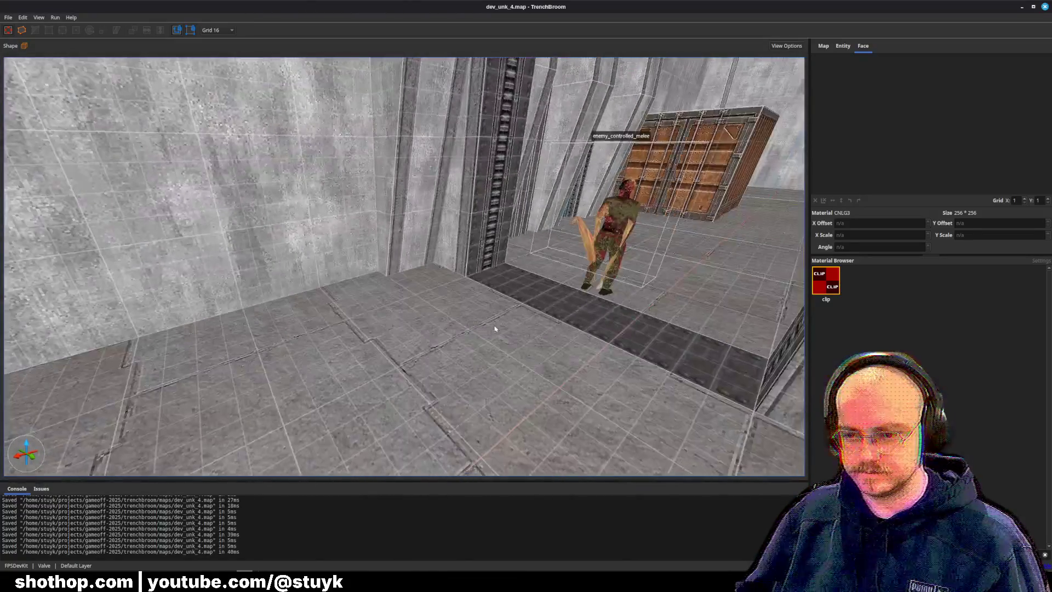
Undo a trial MTBC5 floor change and resize the floor brush to 128×192×16.
shift+click(532, 310)
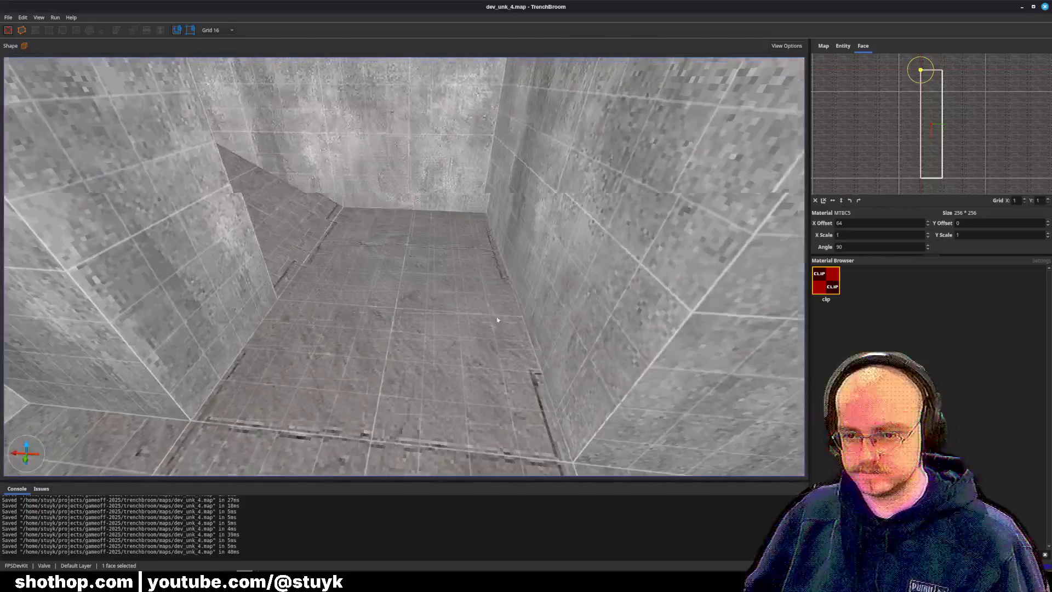
alt+click(411, 341)
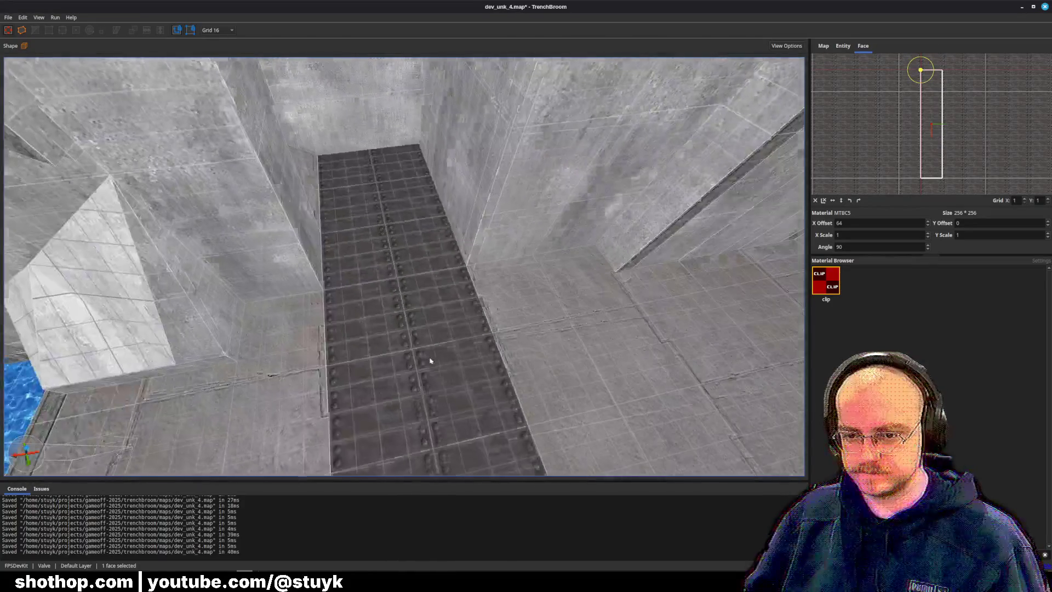
key(ctrl+z)
click(371, 291)
drag(384, 283, 395, 274)
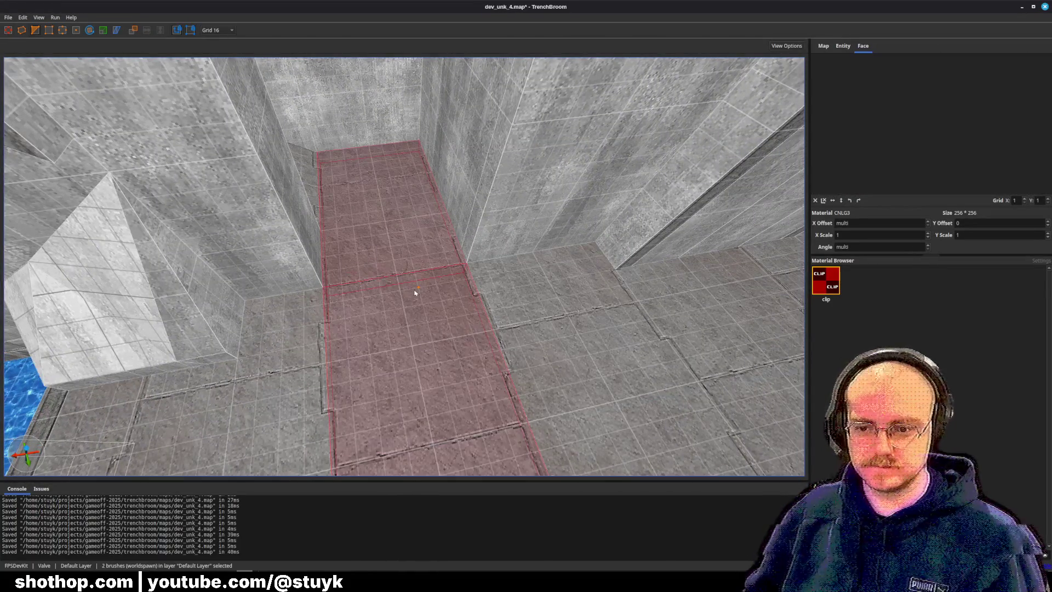
scroll(395, 228, up, 3)
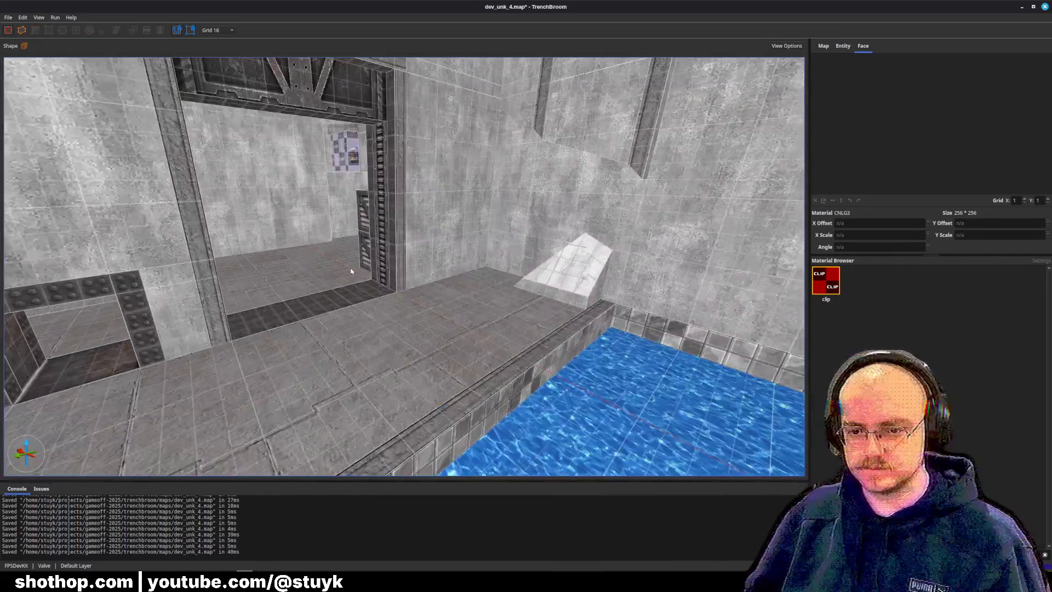
Inspect the dark MTBC5 floor strip and floor brush faces.
shift+click(340, 299)
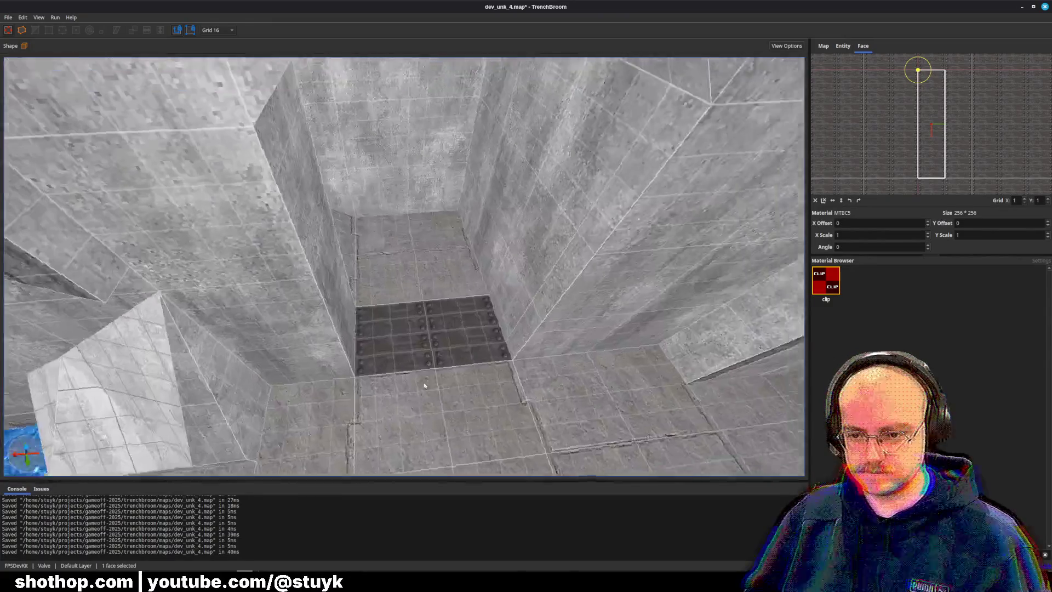
scroll(410, 371, up, 2)
click(411, 371)
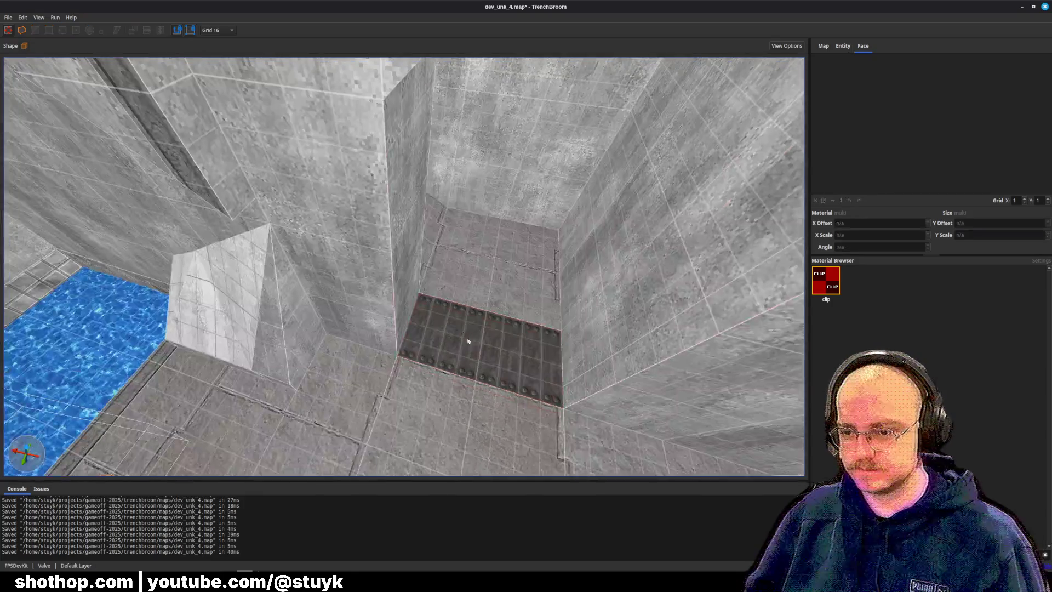
shift+click(472, 352)
key(Escape)
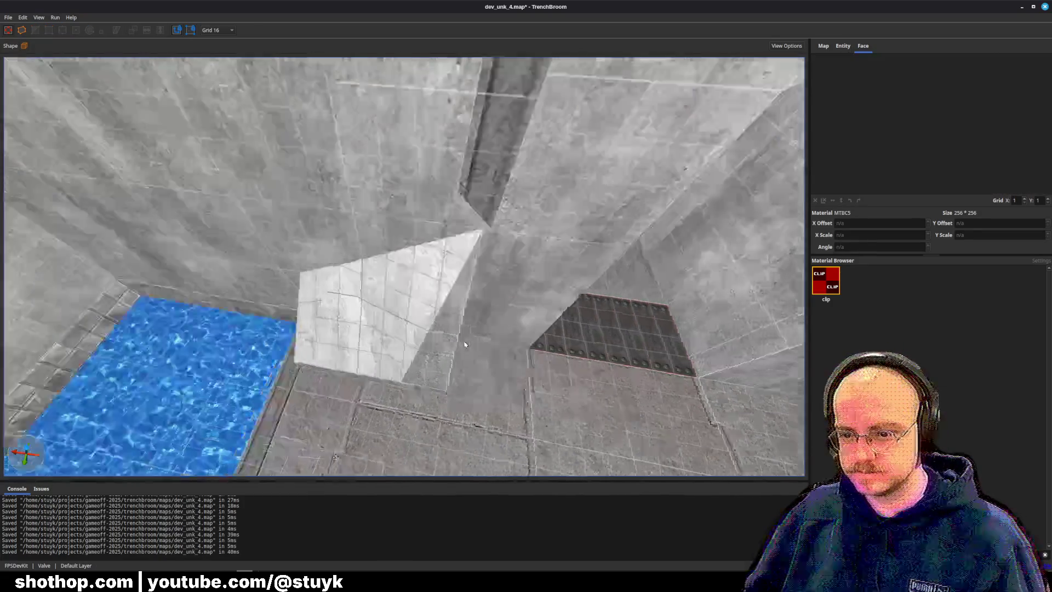
Apply MTBC5 from the pit floor to several pit wall faces, reverting the back wall.
key(s)
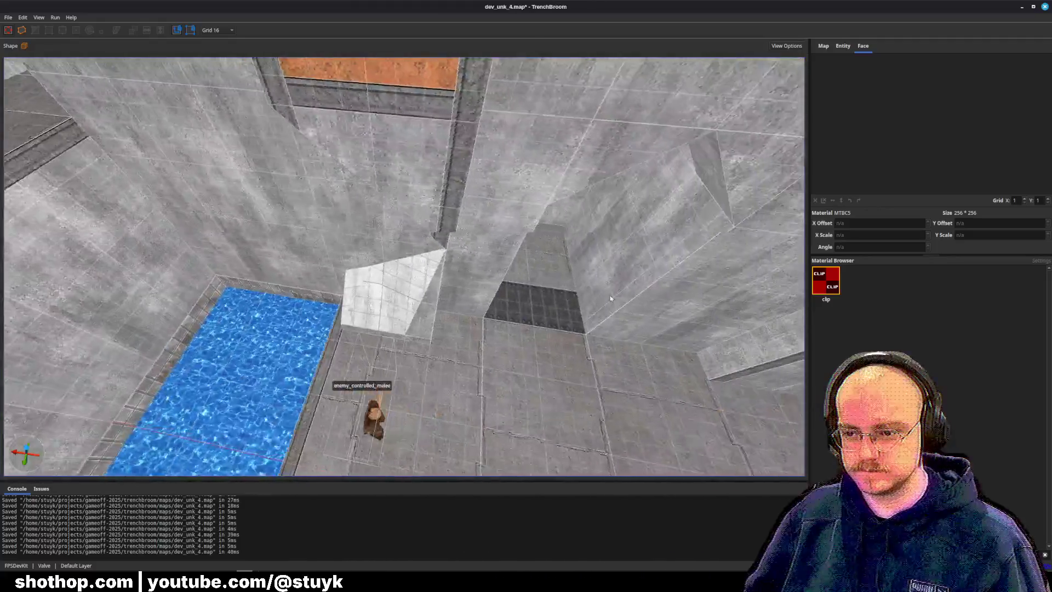
shift+click(411, 308)
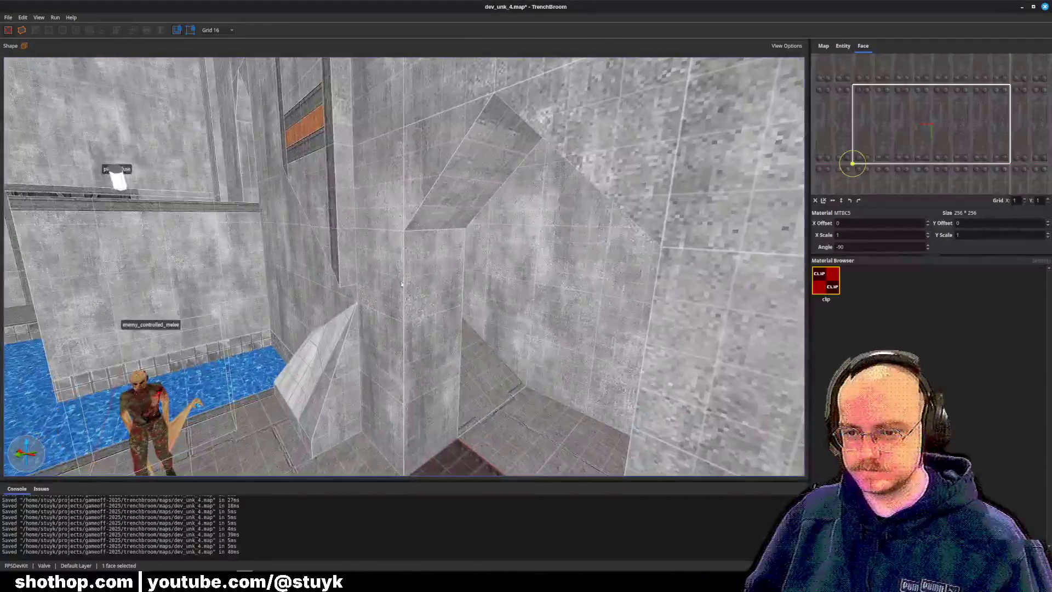
alt+click(445, 219)
alt+click(454, 187)
alt+click(376, 298)
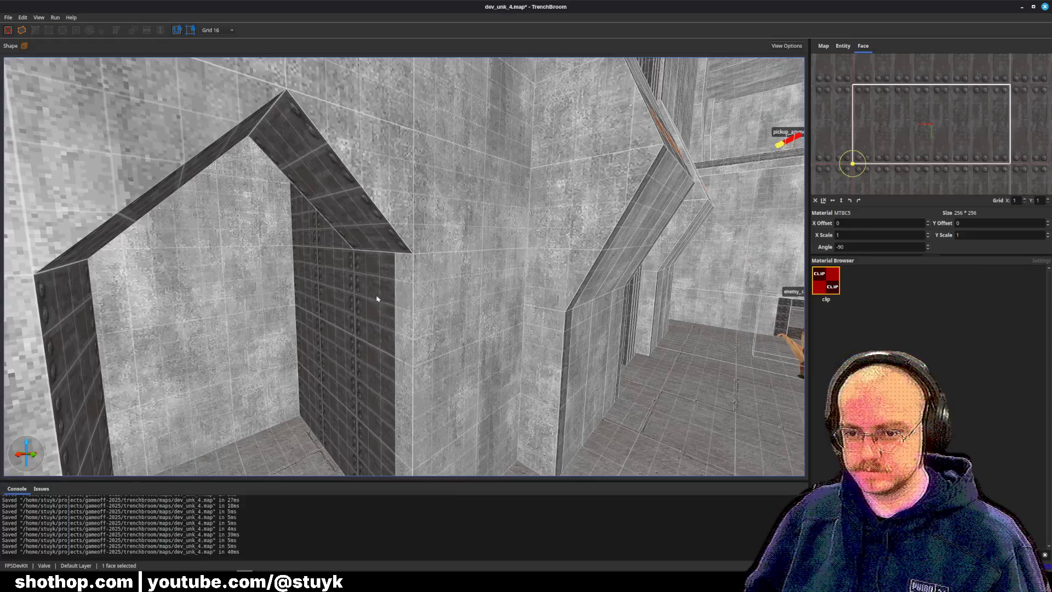
key(Escape)
key(ctrl+z)
key(ctrl+z)
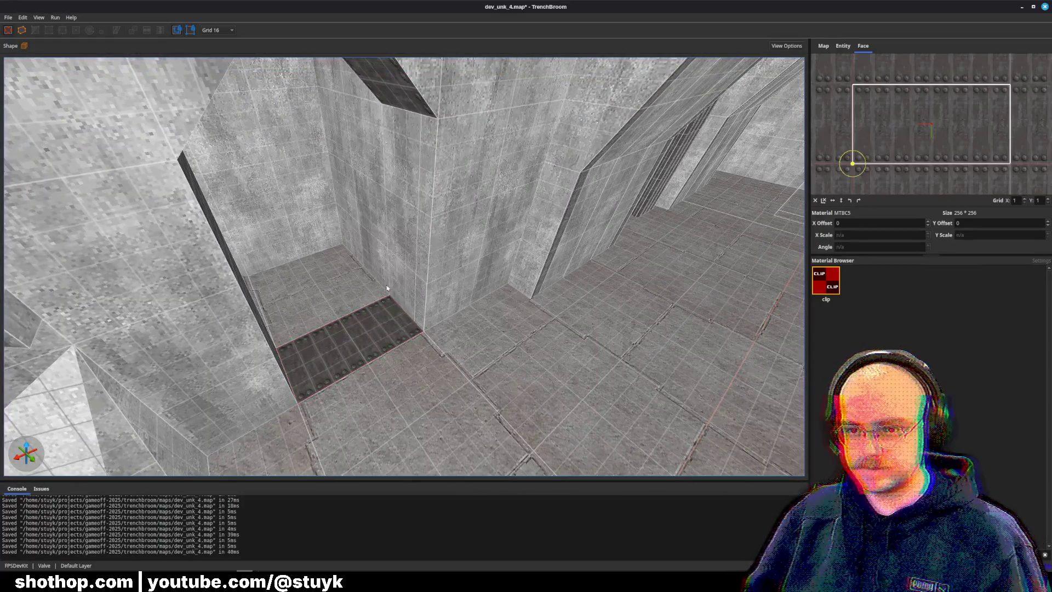
Transfer the floor's MTBC5 metal texture onto the column and save the map.
click(422, 242)
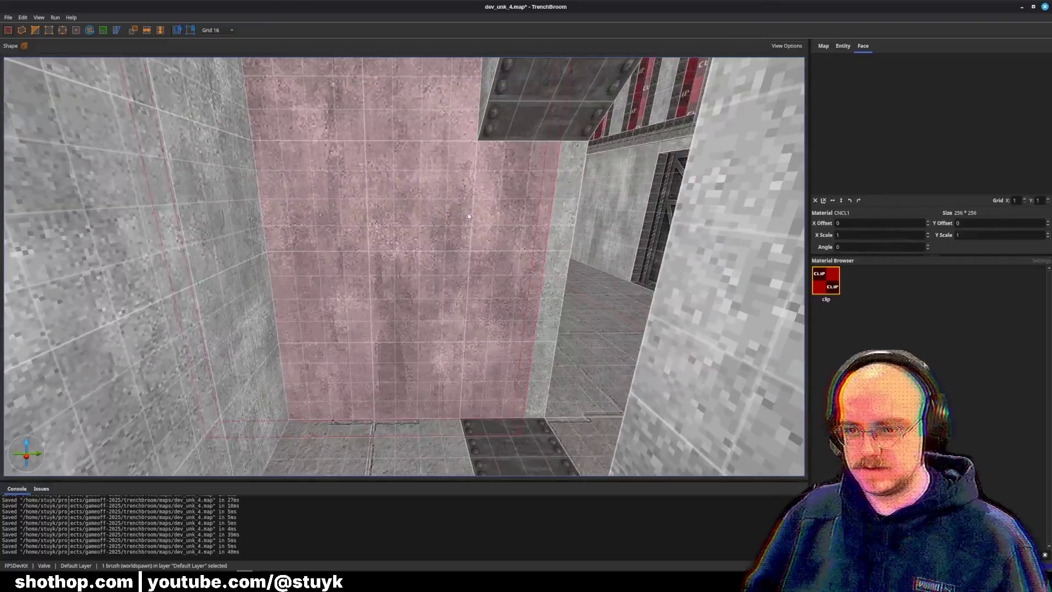
ctrl+click(476, 239)
key(Escape)
shift+click(528, 429)
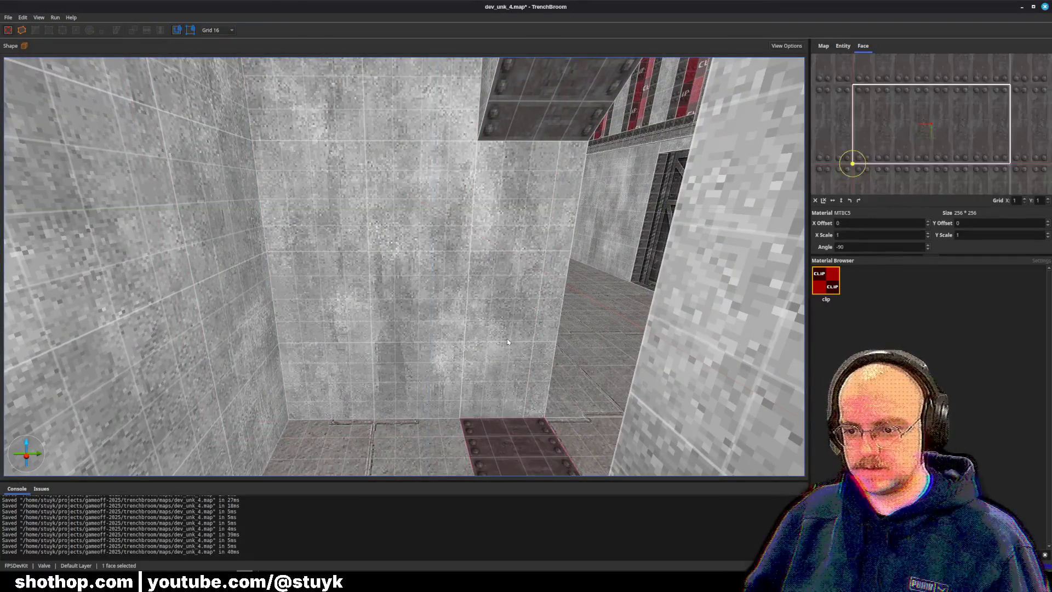
alt+click(542, 329)
key(Escape)
key(ctrl+s)
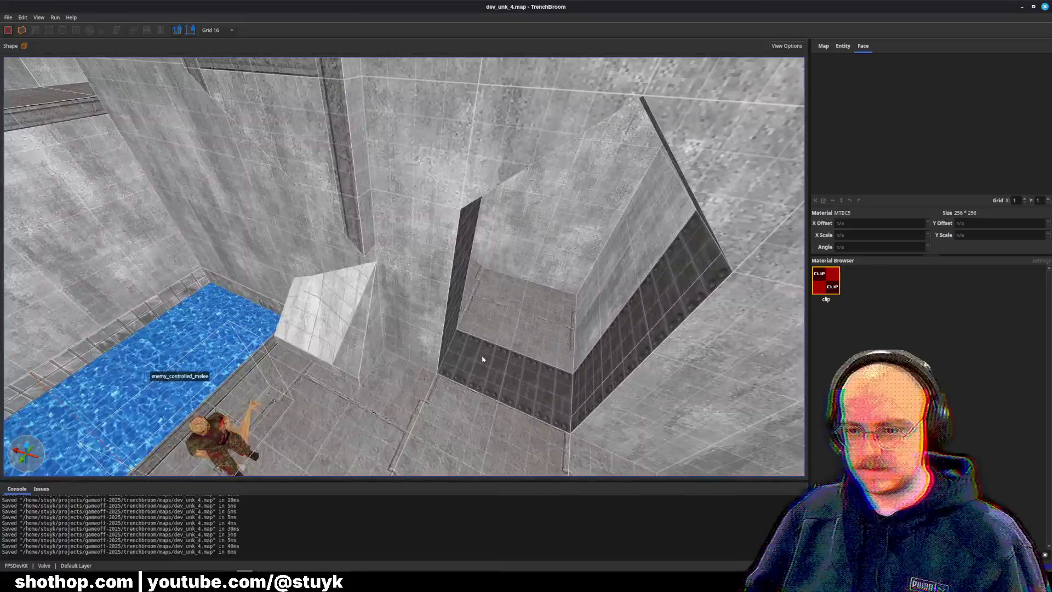
Check the pit walls and nudge the narrow column face's texture into alignment.
click(455, 341)
key(w)
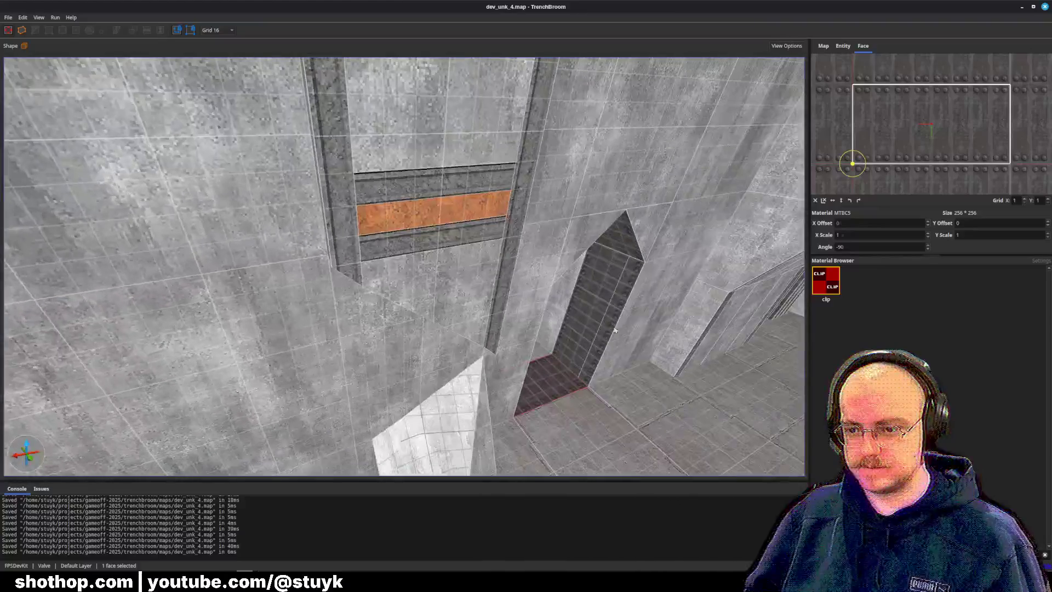
click(570, 318)
key(s)
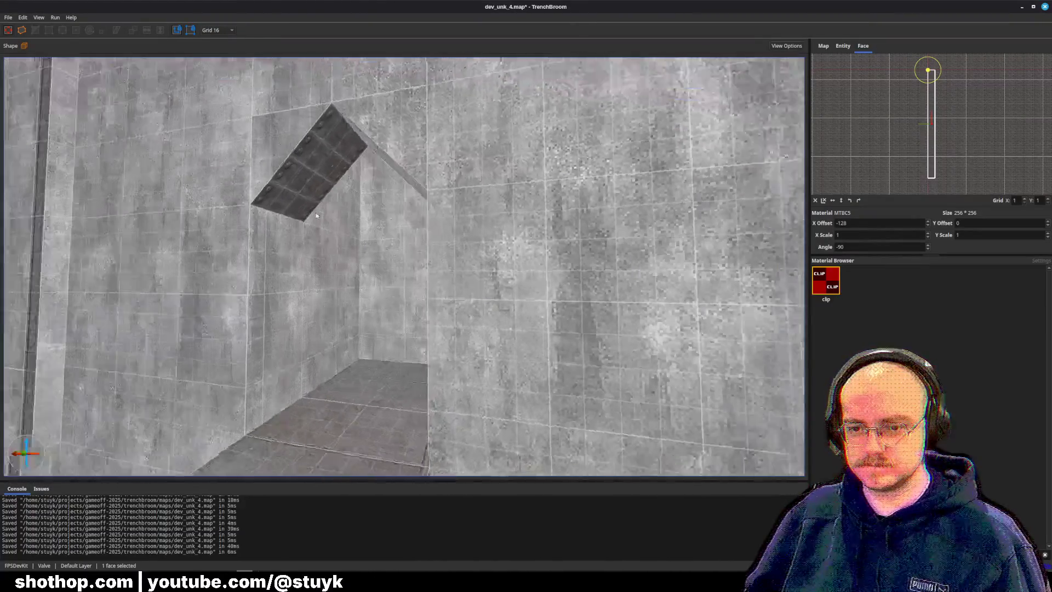
key(w)
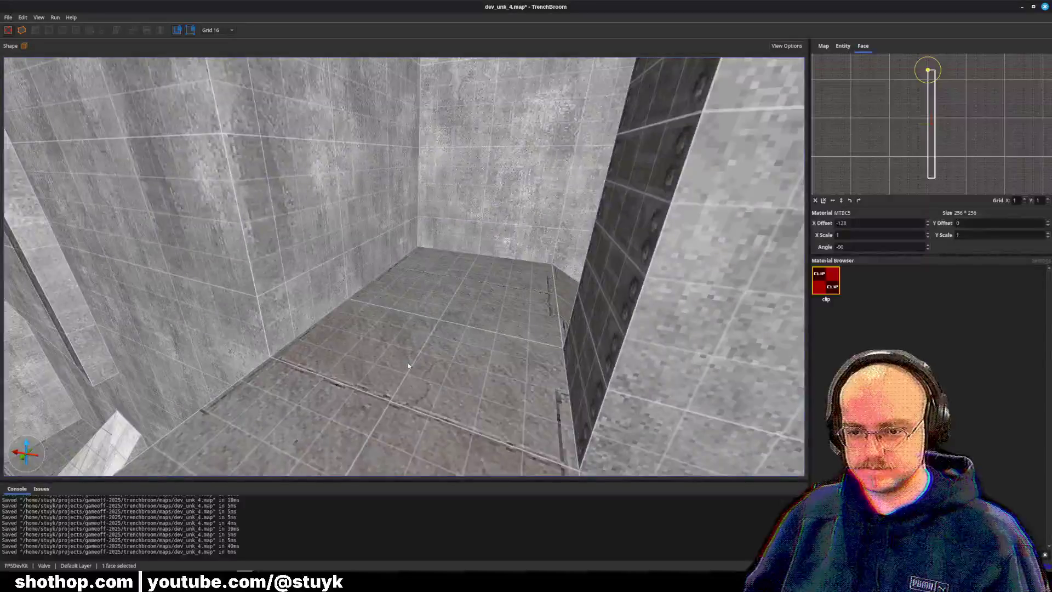
key(Escape)
Apply the floor's MTBC5 metal texture to the pillar face and save the map.
click(584, 323)
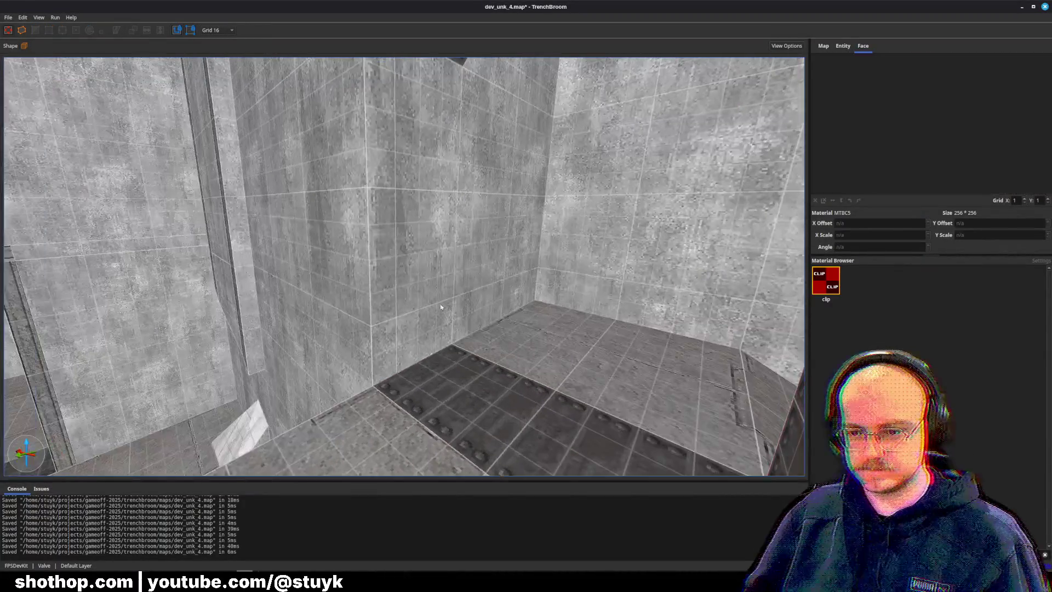
click(492, 292)
key(Escape)
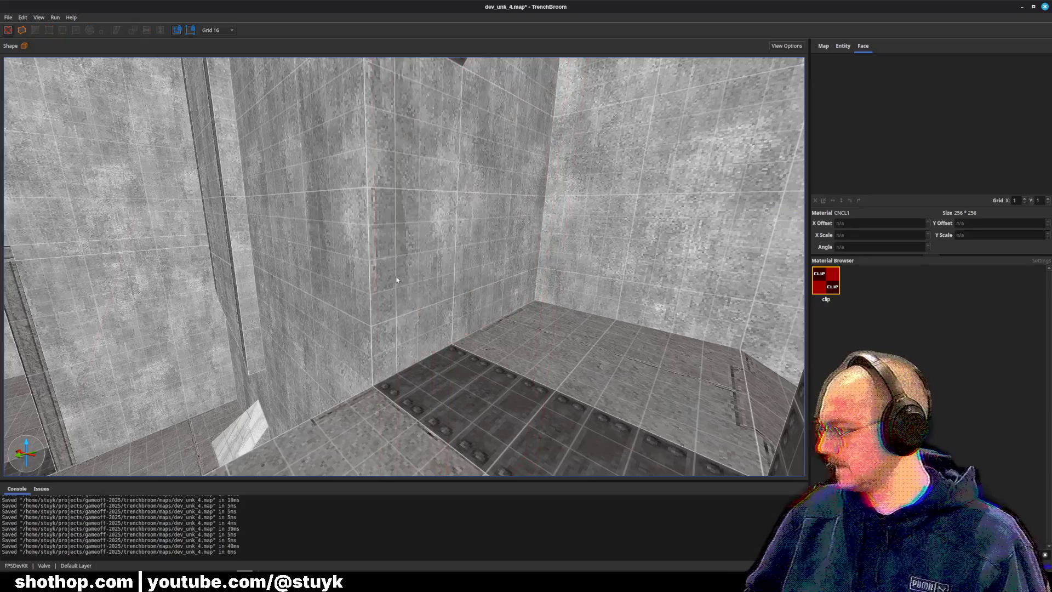
shift+click(494, 395)
alt+click(387, 271)
key(Escape)
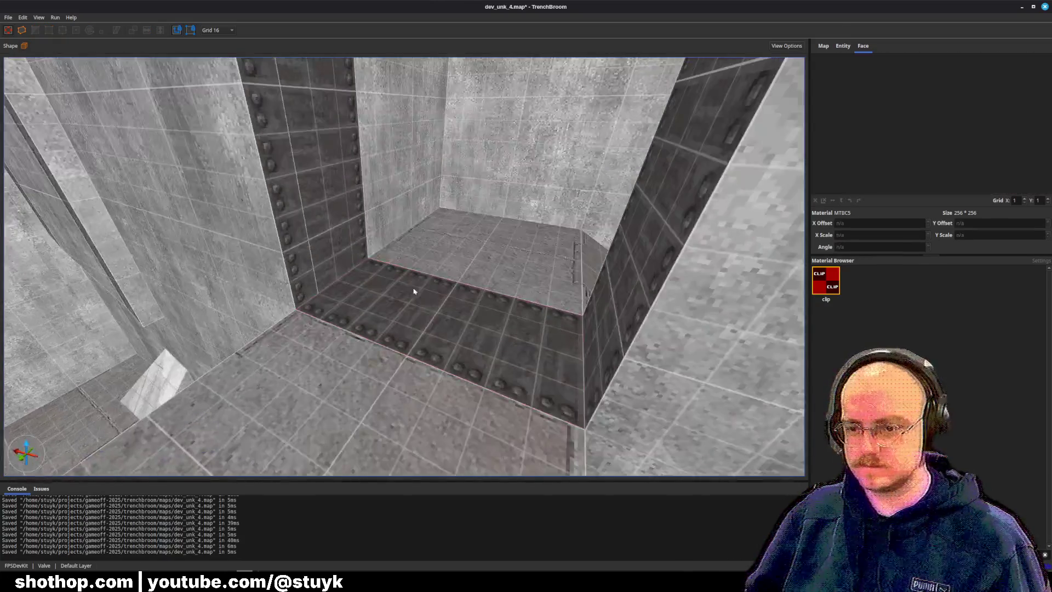
key(ctrl+s)
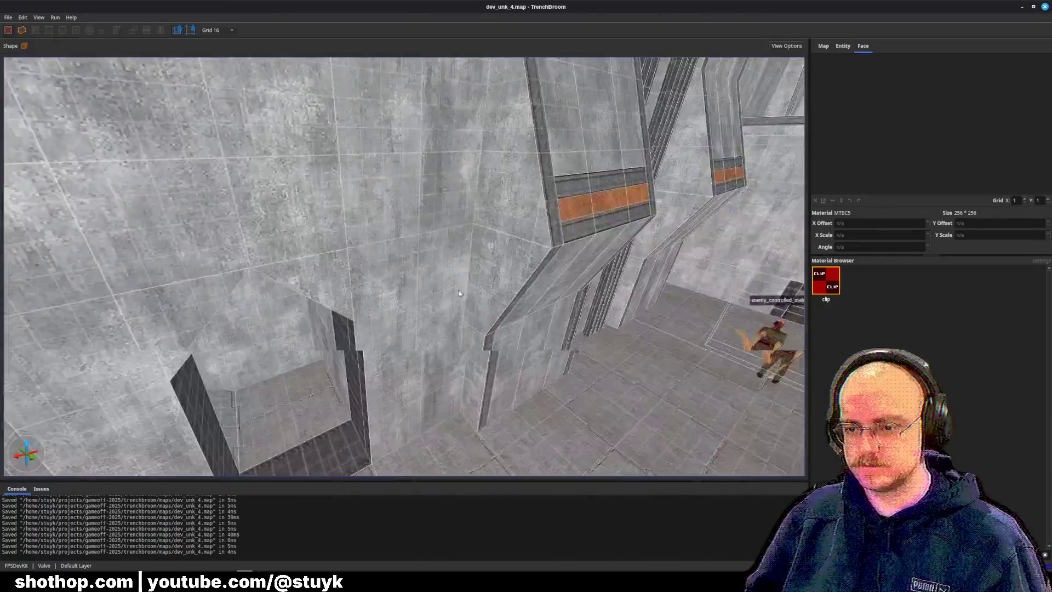
Select the tall pillar brush to the left of the alcove opening.
click(460, 293)
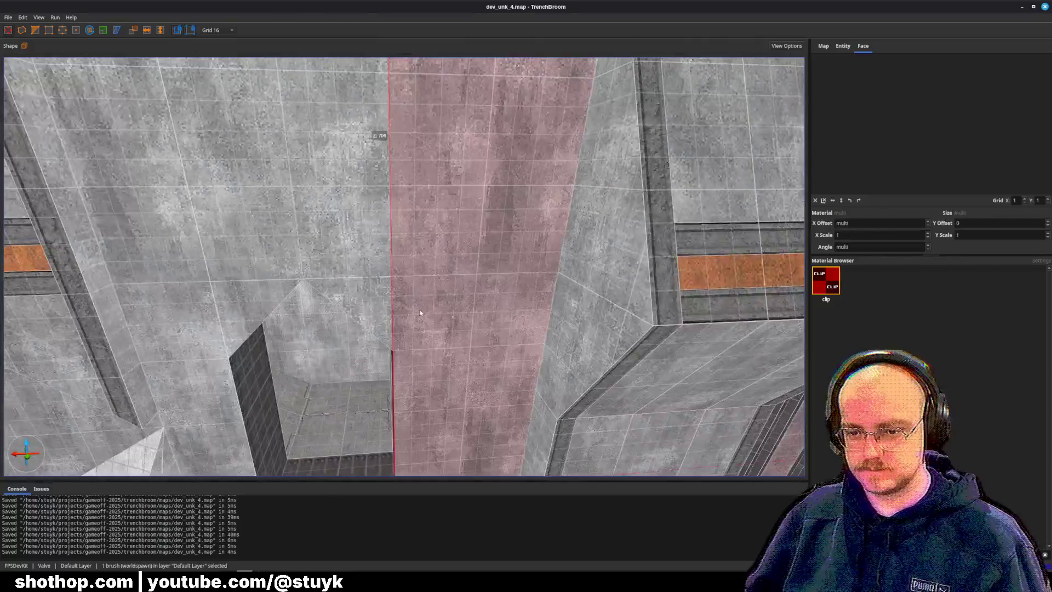
key(w)
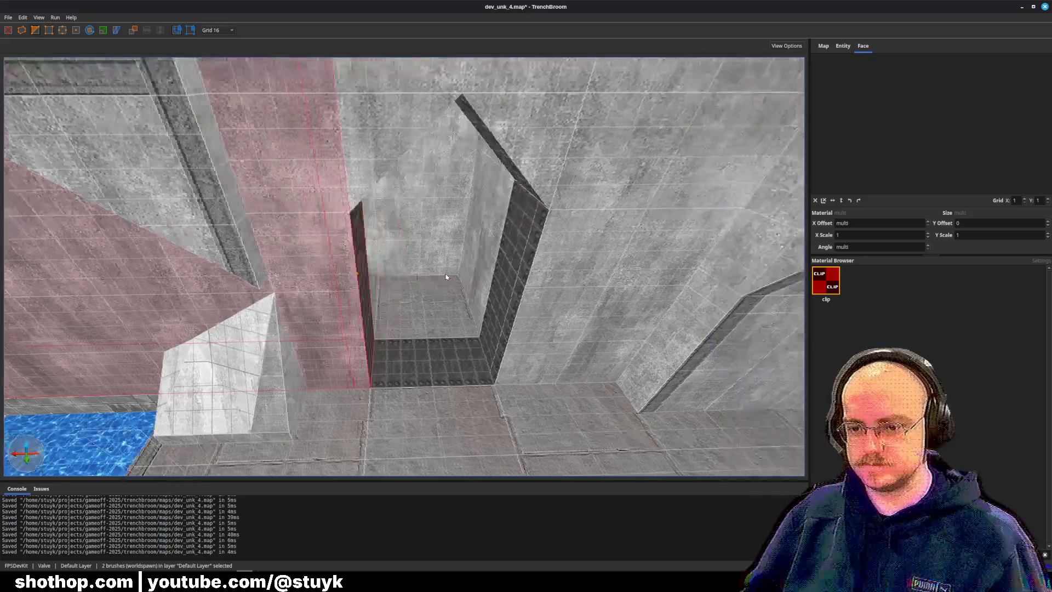
key(w)
click(491, 268)
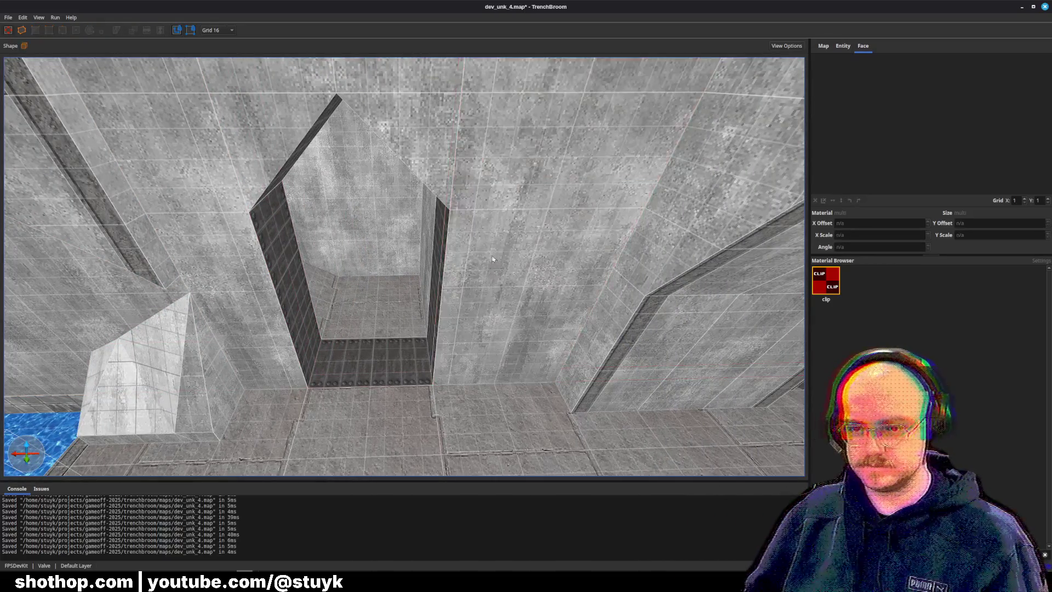
key(s)
click(354, 191)
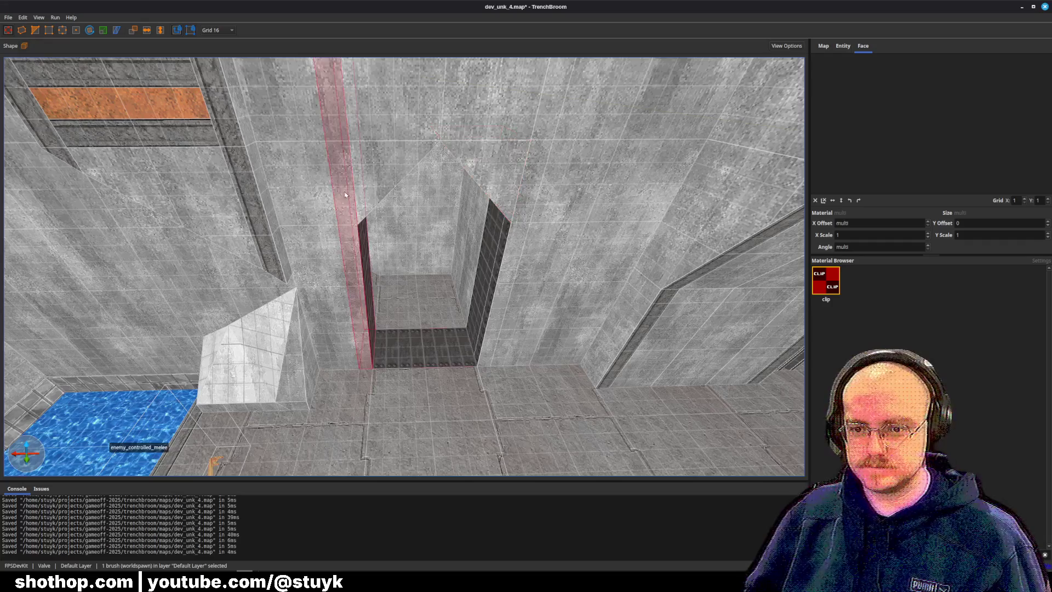
Attempt a two-point clip of the wedge above the alcove, then undo the failed clip.
key(w)
ctrl+click(332, 176)
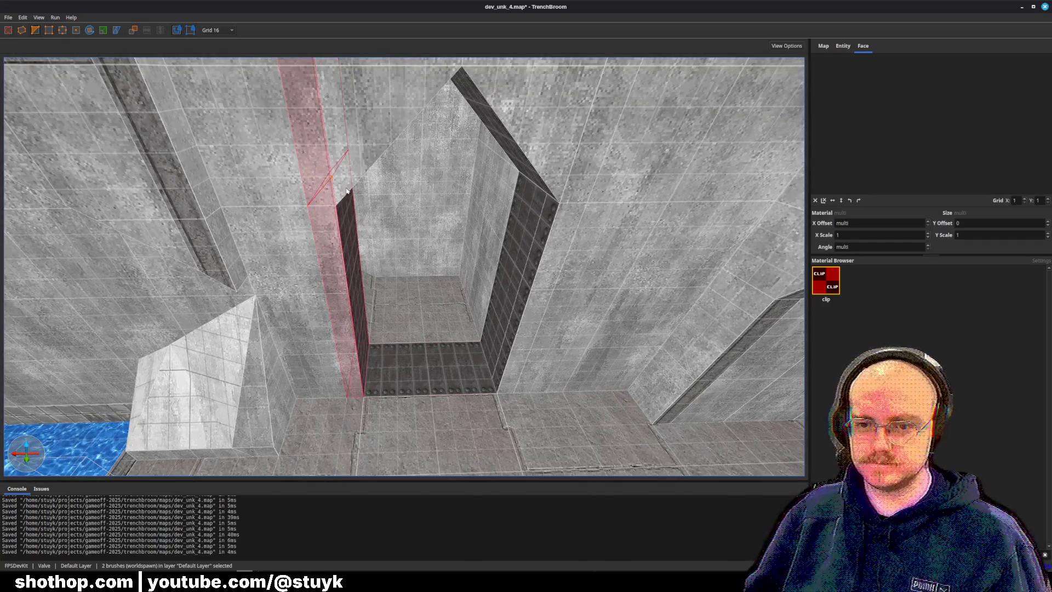
key(Escape)
click(399, 121)
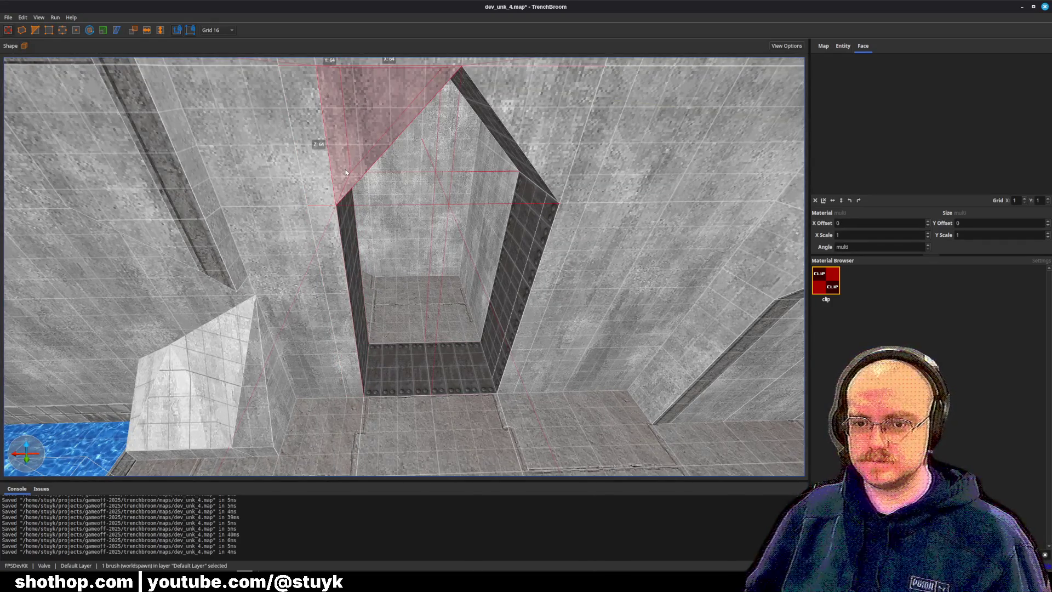
key(c)
click(332, 176)
click(390, 107)
key(Return)
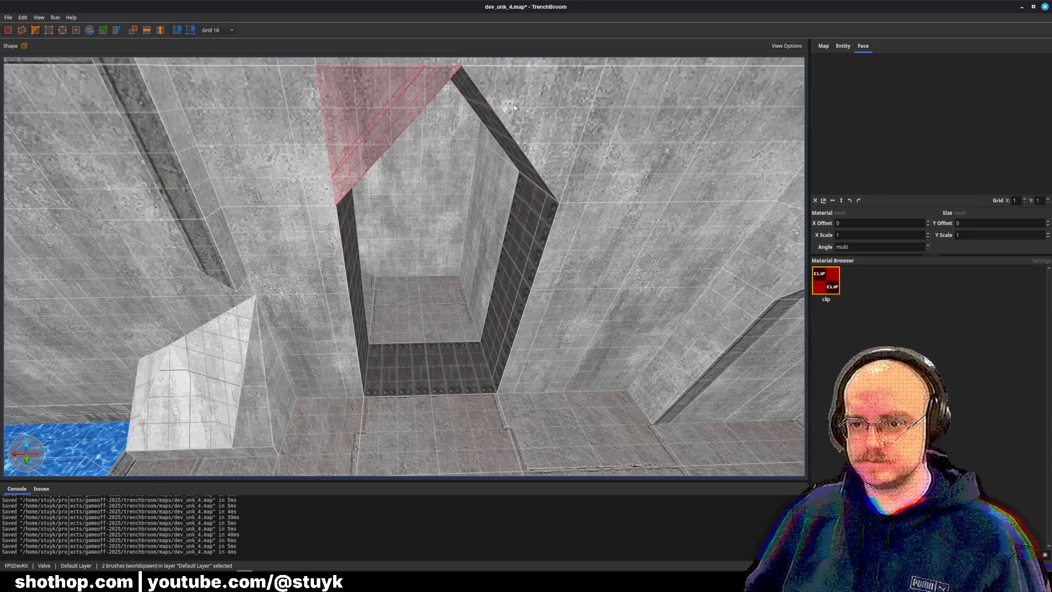
key(ctrl+z)
key(ctrl+z)
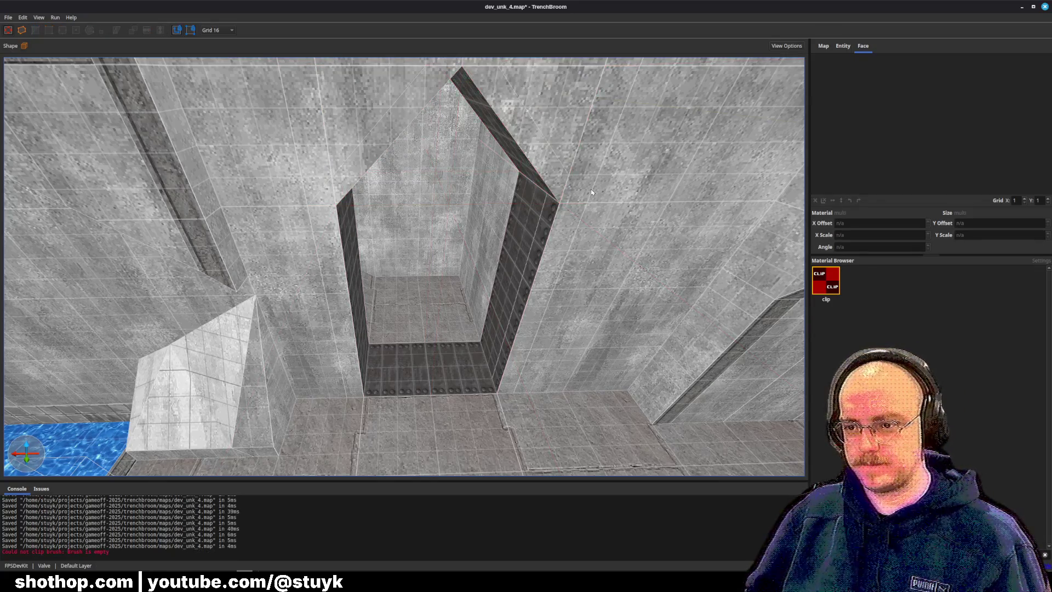
key(ctrl+z)
Clip the thin strip brush diagonally along the frame's slope.
key(c)
key(Escape)
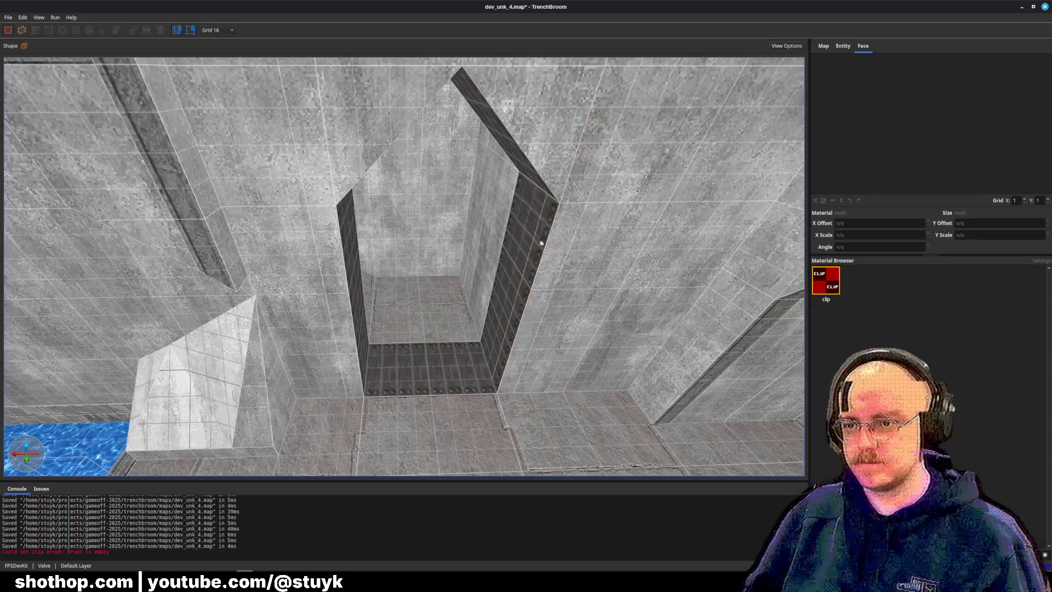
key(c)
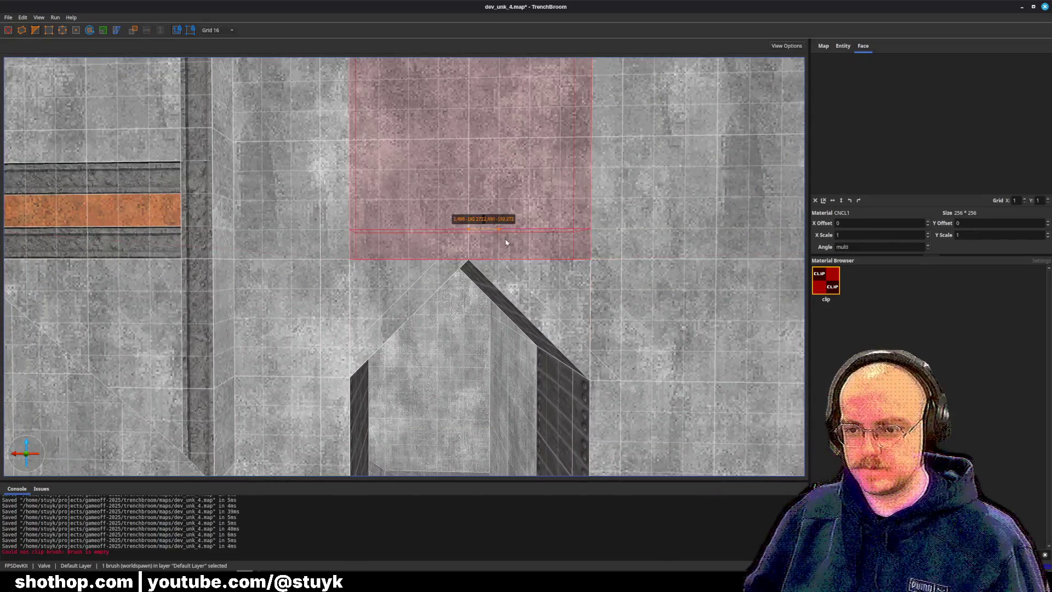
click(469, 230)
click(461, 260)
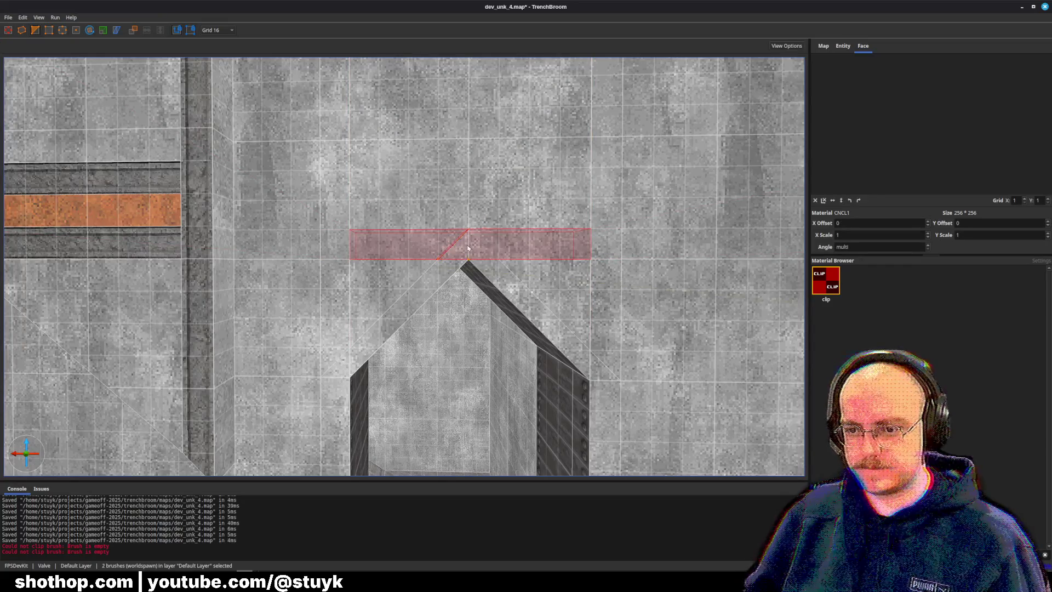
key(Return)
key(Escape)
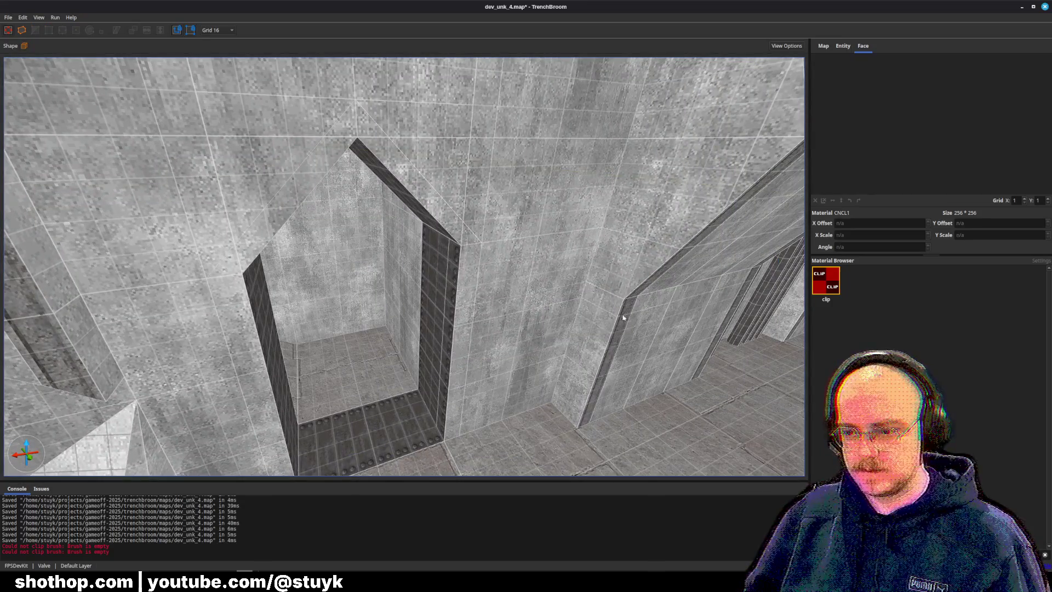
Apply CNRR1 trim to the pillar strip and slide the texture into line.
shift+click(623, 318)
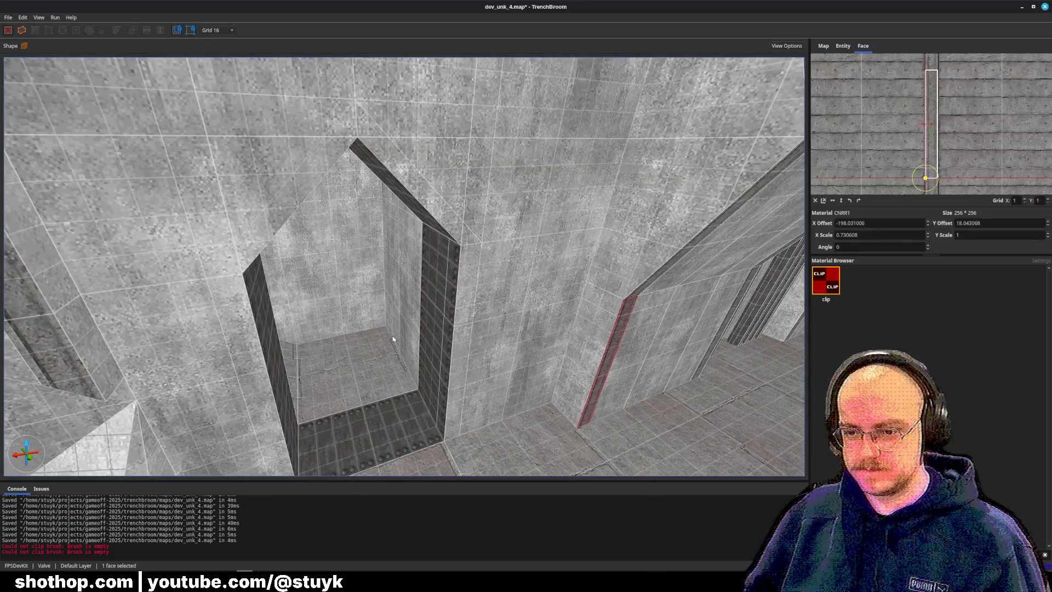
alt+click(461, 327)
key(Escape)
shift+click(466, 326)
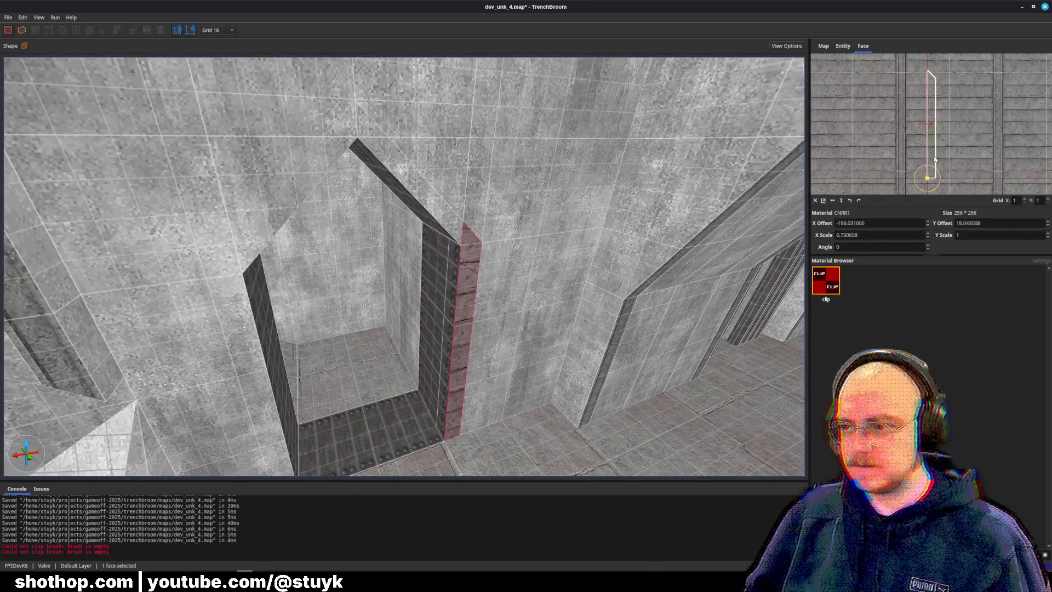
drag(930, 159, 1018, 143)
scroll(975, 155, up, 2)
Move around the alcove to examine the thin right strip face.
key(Escape)
key(a)
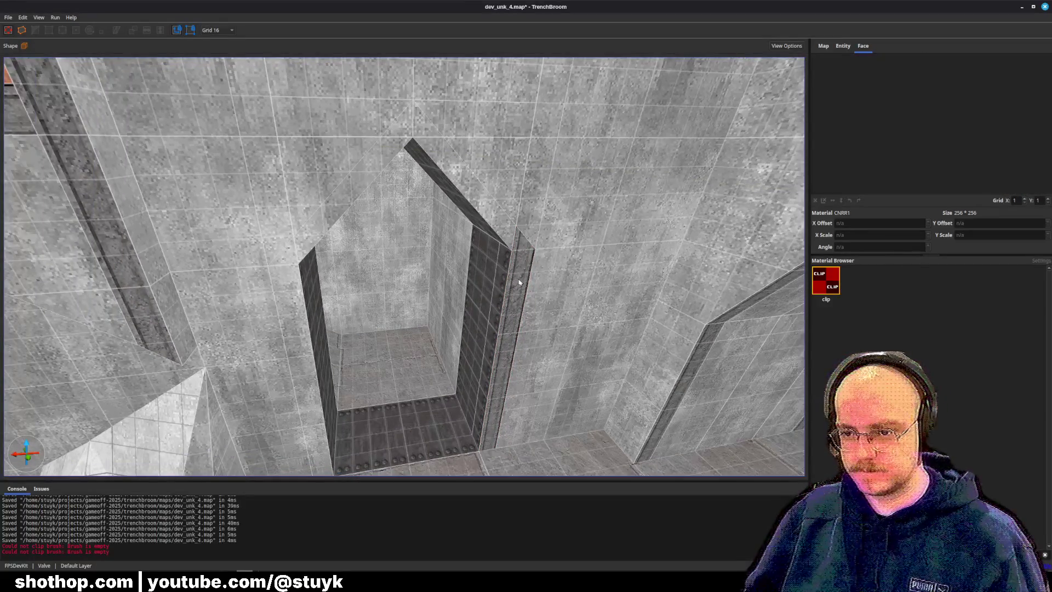
click(520, 282)
key(w)
key(d)
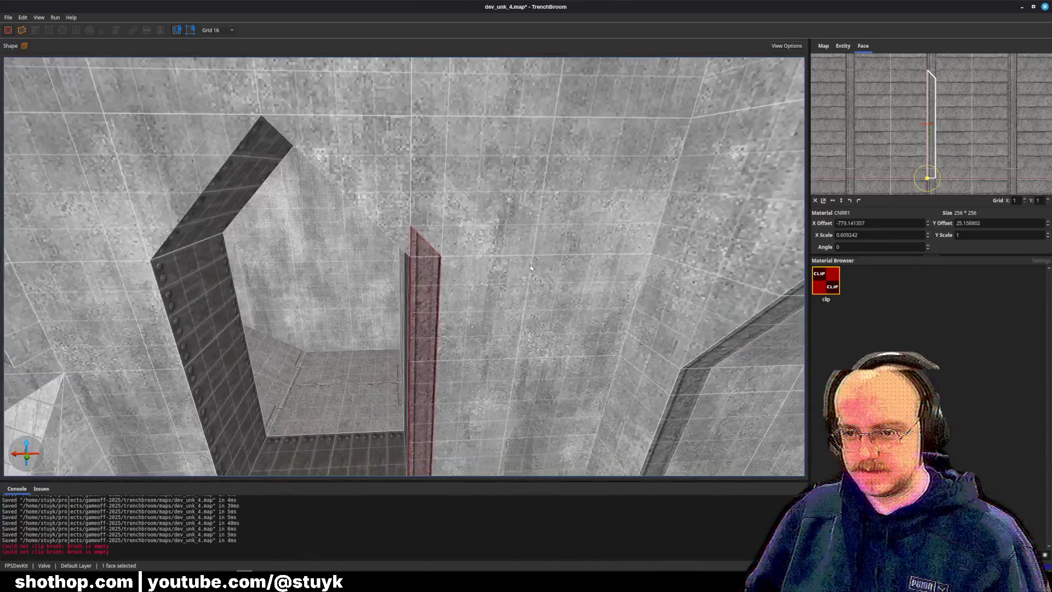
key(w)
key(s)
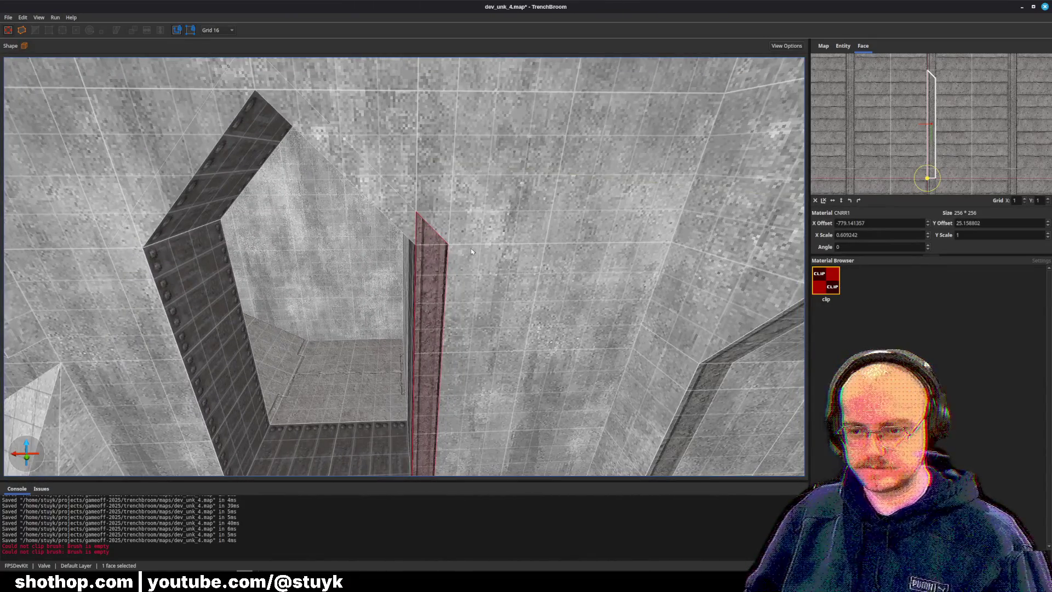
key(Escape)
key(a)
click(548, 290)
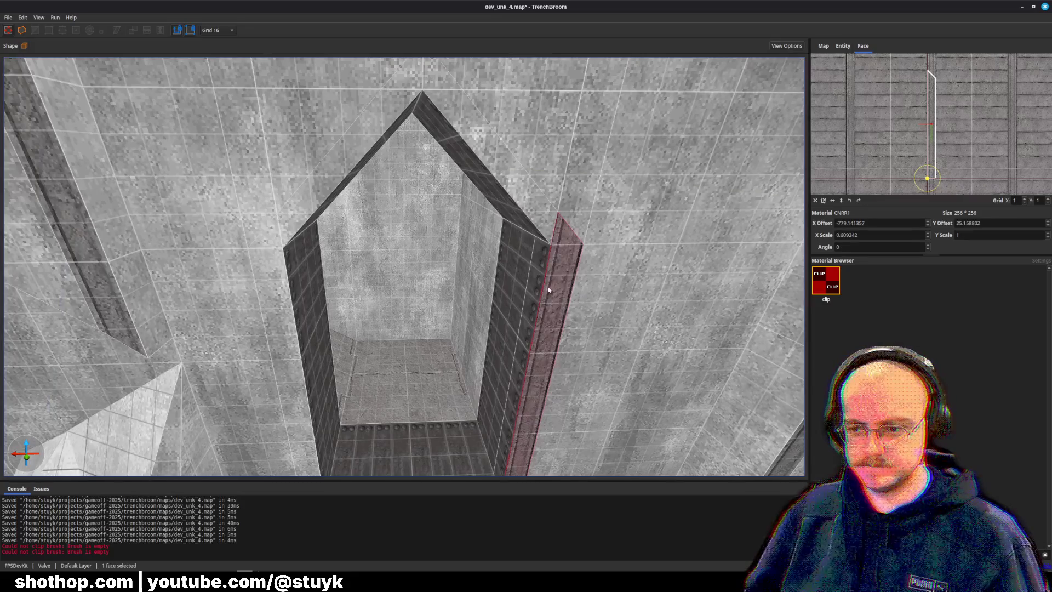
key(Escape)
Shift the left strip's CNRR1 trim to an X offset of -760.141357.
click(286, 304)
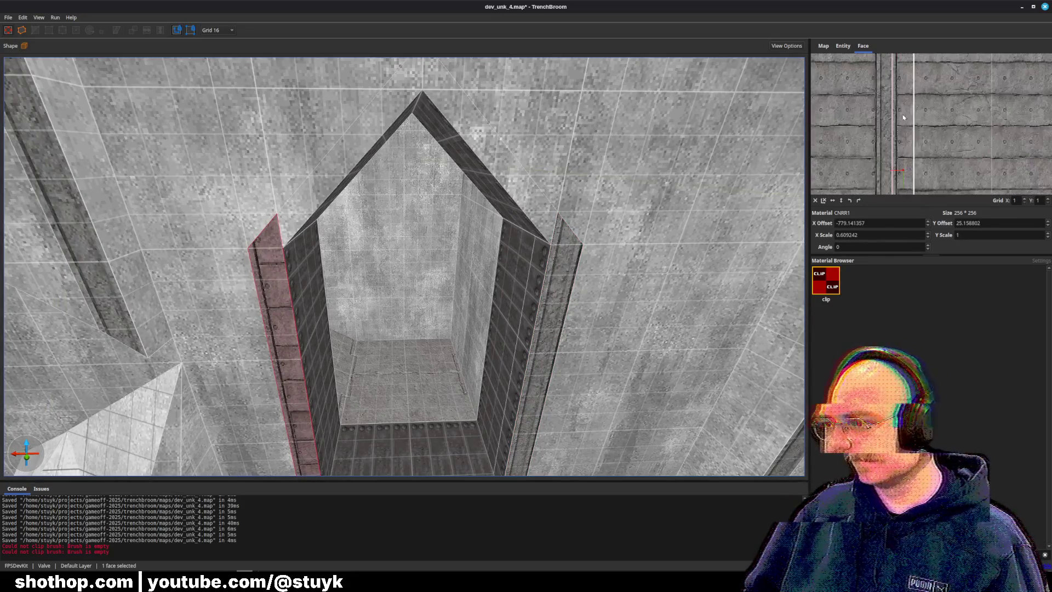
drag(904, 117, 923, 108)
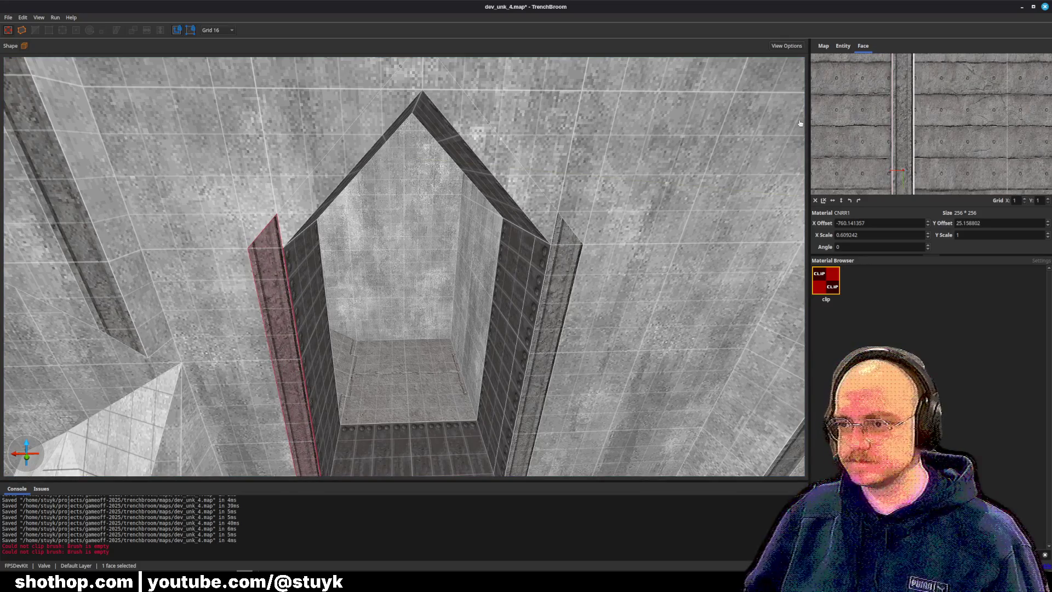
key(a)
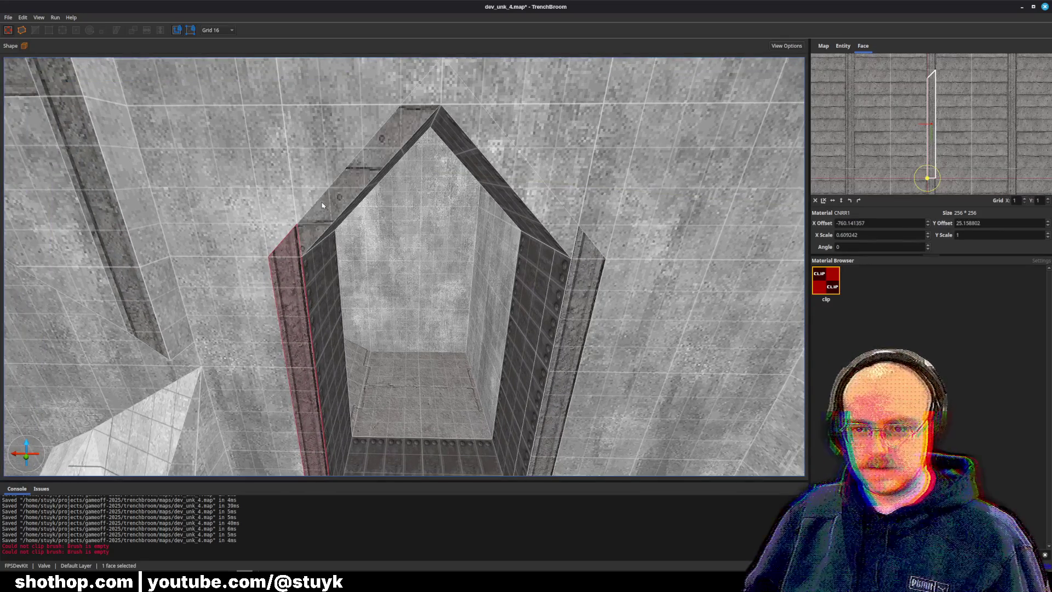
key(ctrl+z)
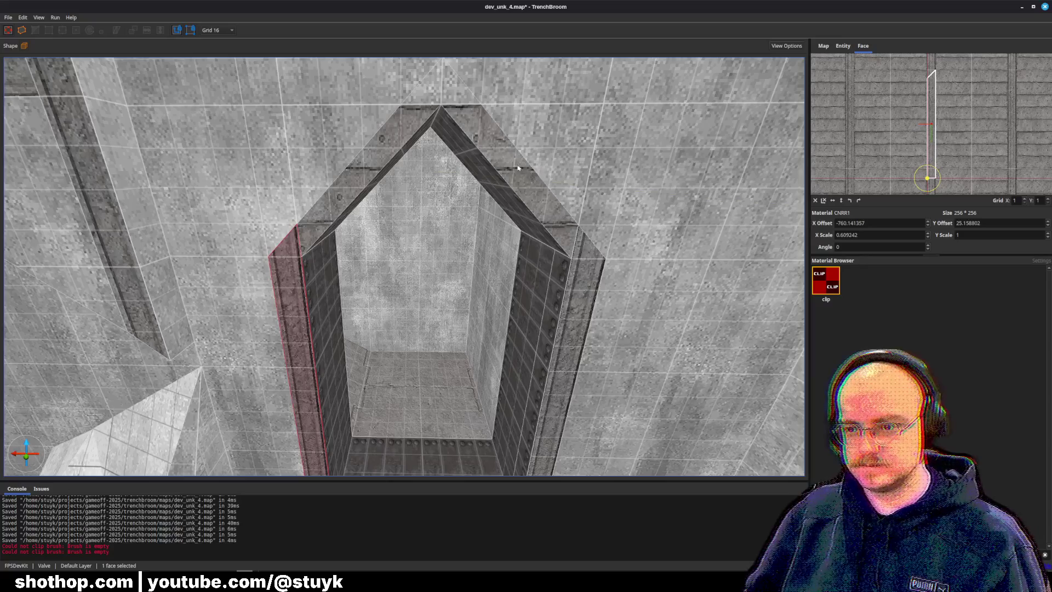
Rotate and rescale the CNRR1 texture on the upper-left diagonal strip to follow its slope.
click(446, 101)
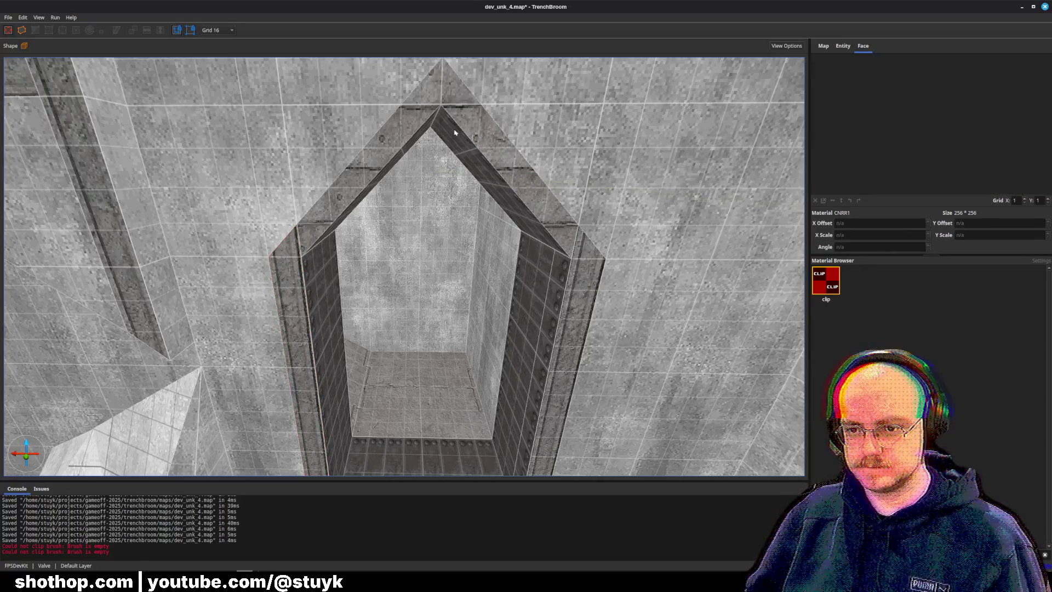
click(377, 162)
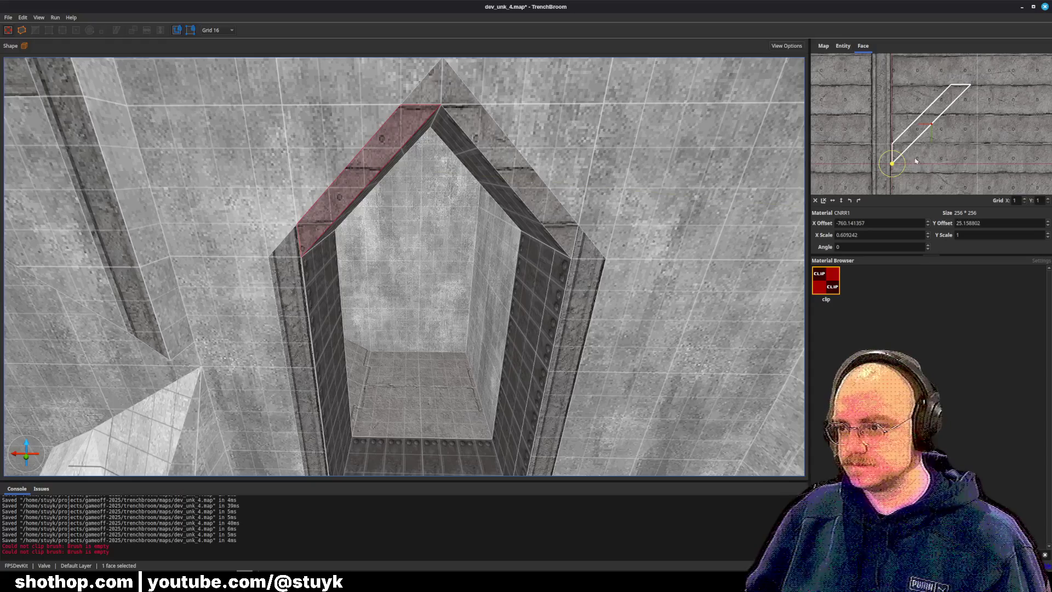
drag(891, 175, 908, 188)
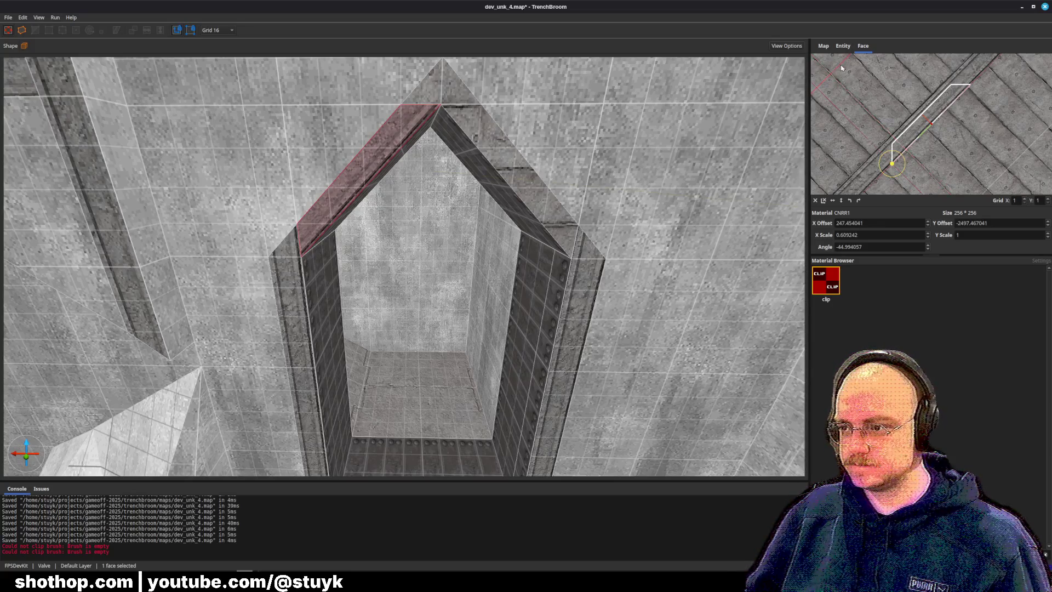
drag(843, 68, 864, 91)
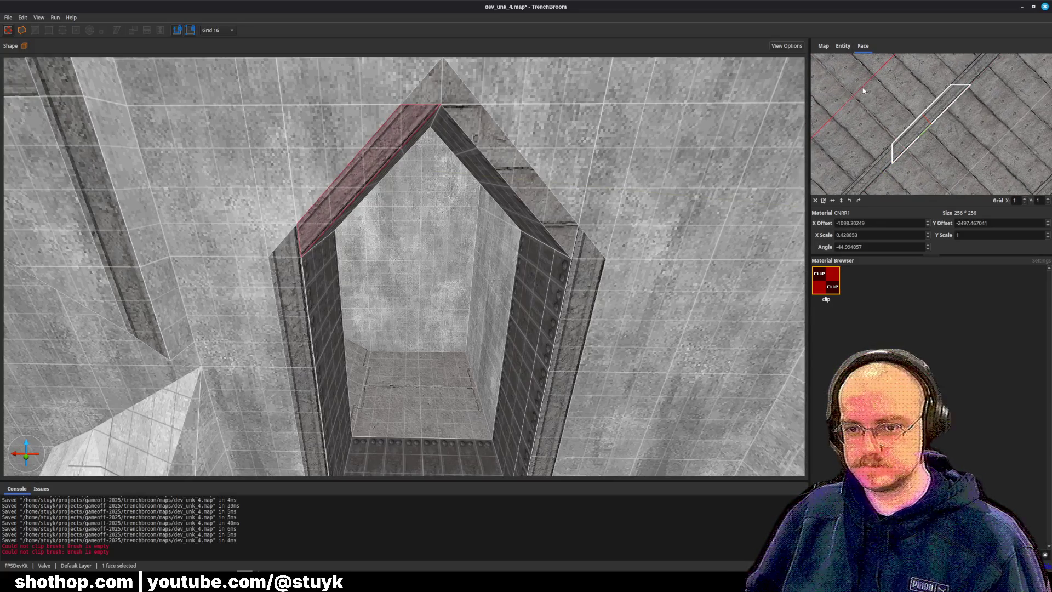
Rotate the right slanted face's CNRR1 texture to match its slope.
key(a)
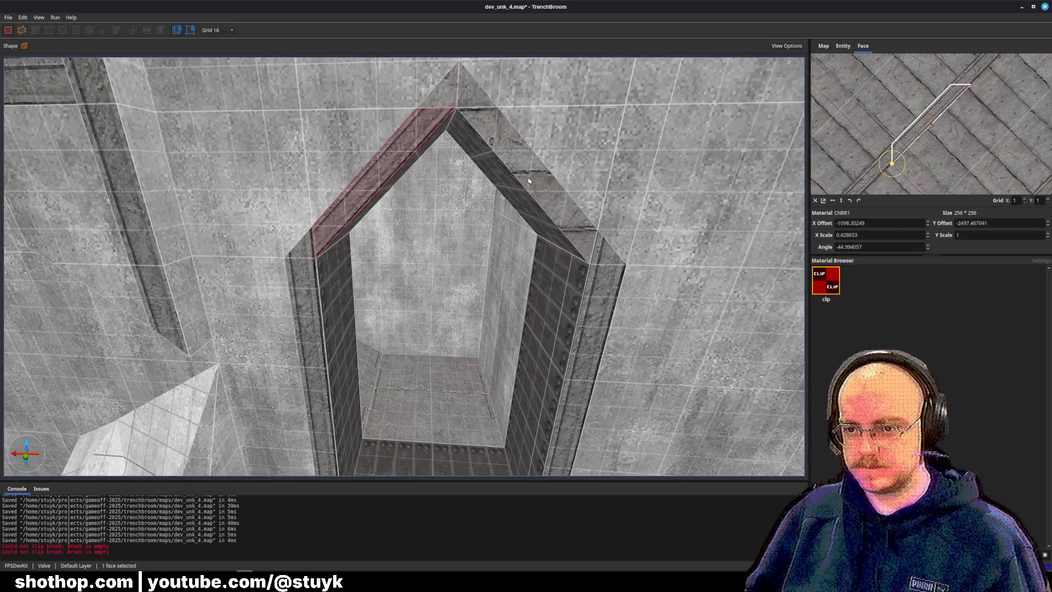
key(d)
click(518, 176)
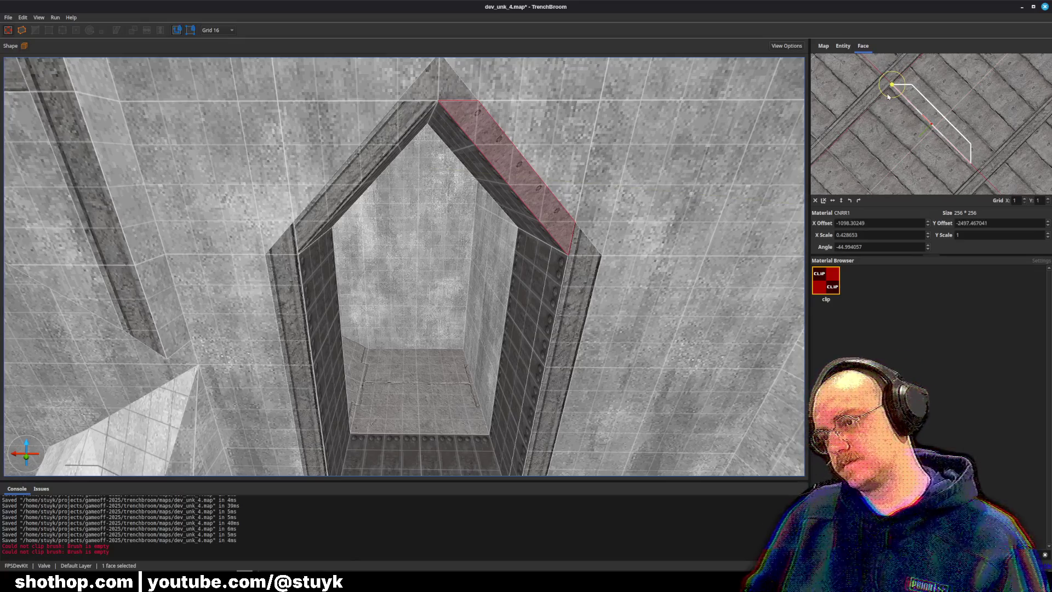
mouse_move(885, 98)
mouse_down()
mouse_move(832, 59)
mouse_move(838, 45)
mouse_up()
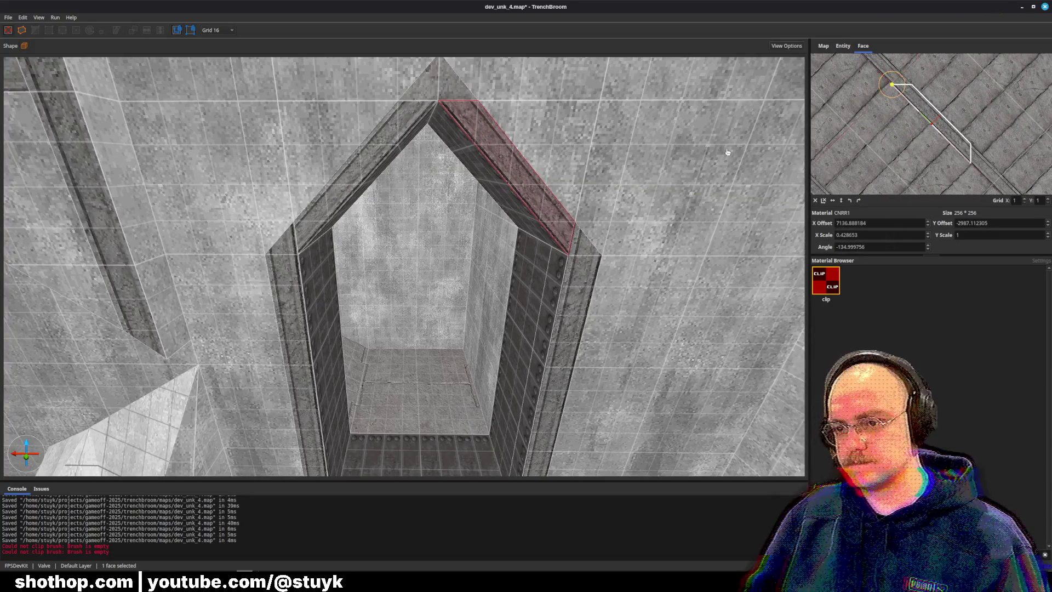
Rotate the peak triangle's CNRR1 texture -90°, slide it into line, and stretch it to fit.
key(a)
click(450, 125)
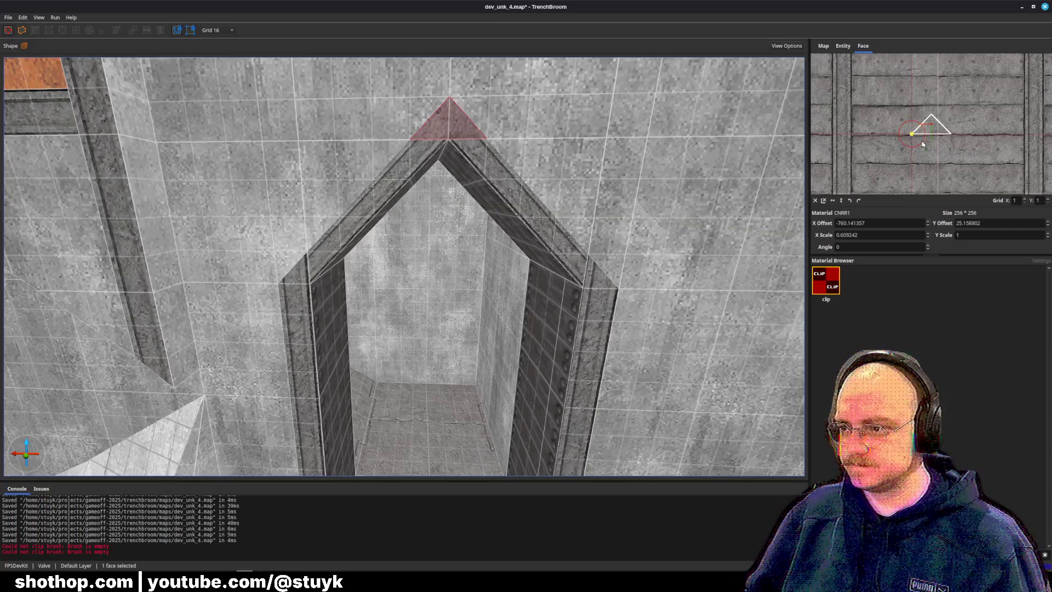
drag(922, 144, 902, 151)
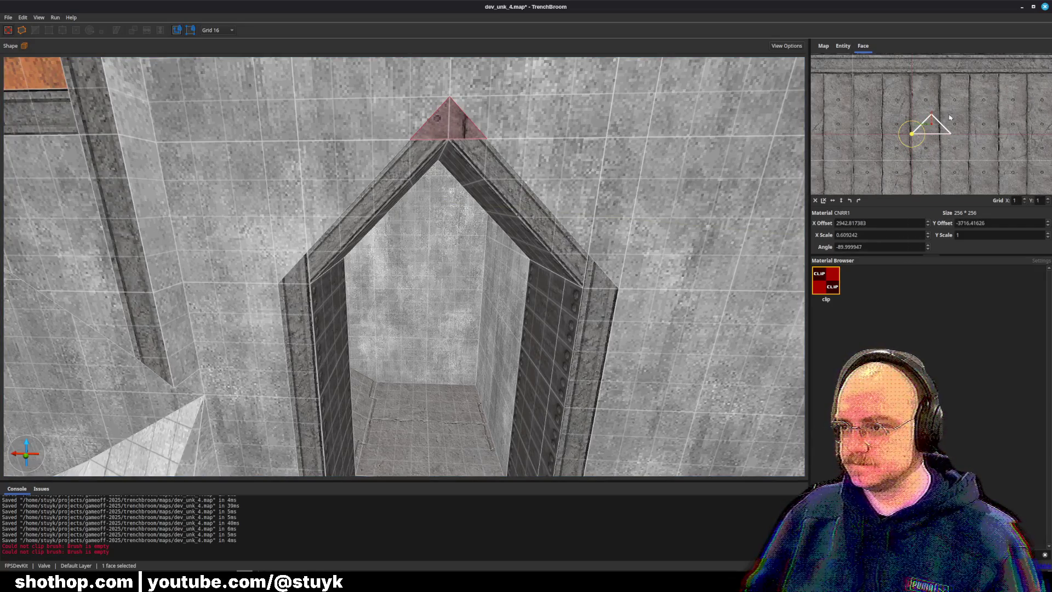
drag(950, 117, 951, 157)
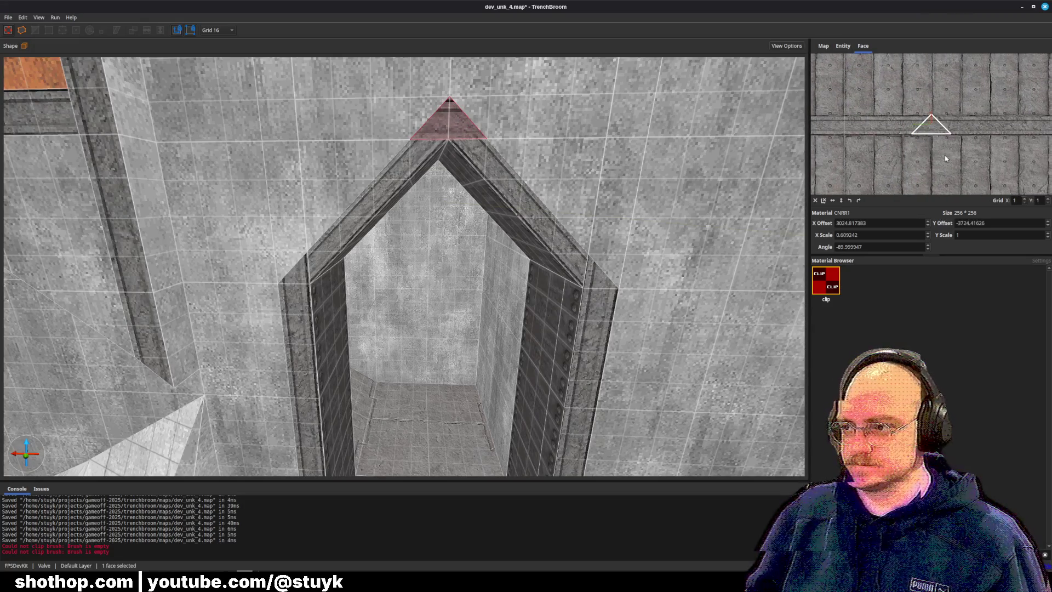
scroll(938, 141, up, 2)
scroll(938, 141, up, 3)
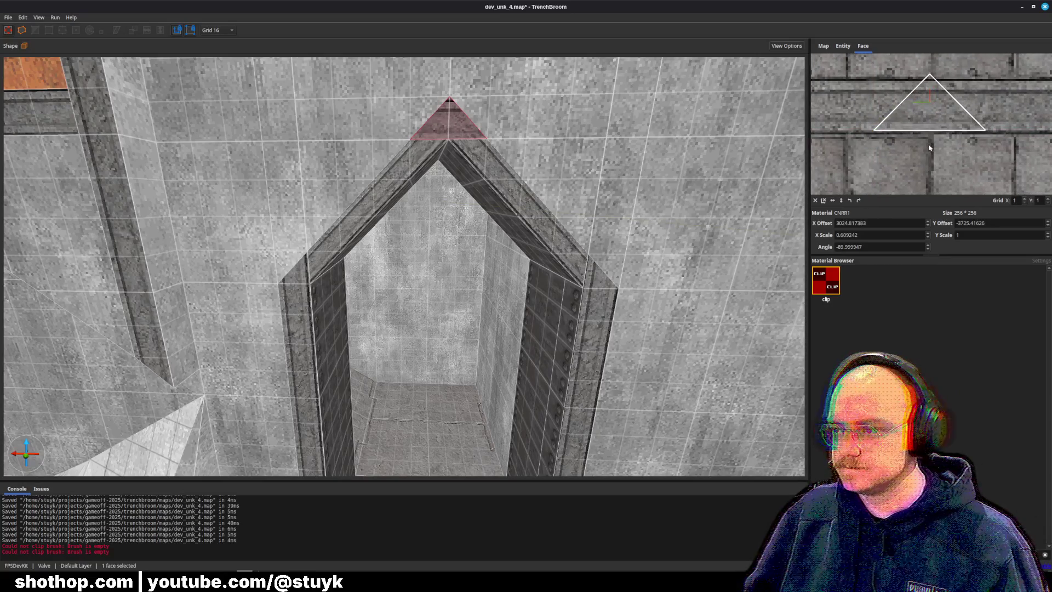
scroll(928, 135, down, 5)
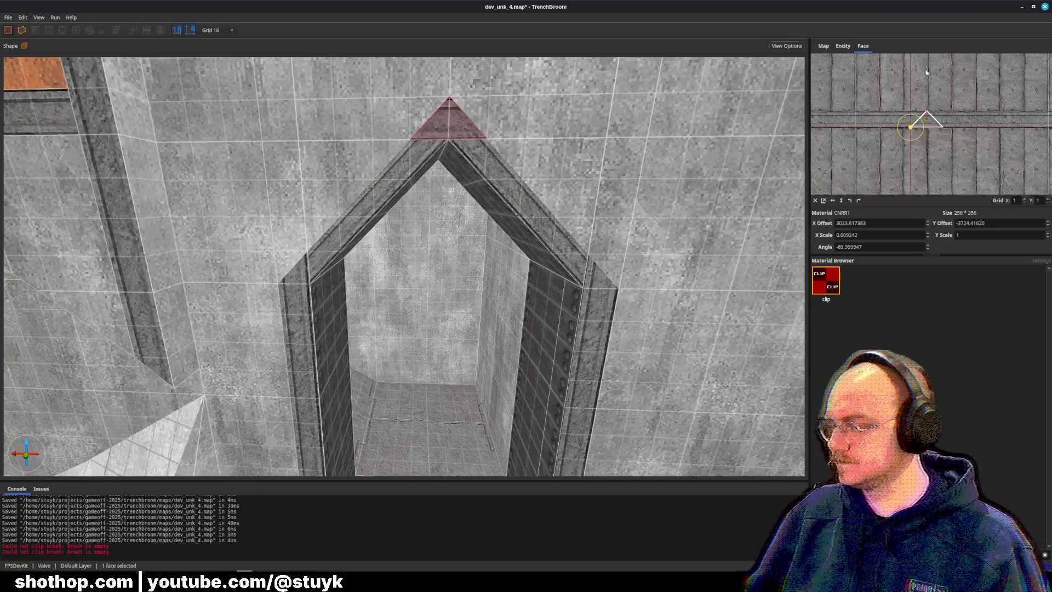
drag(905, 112, 911, 94)
key(Escape)
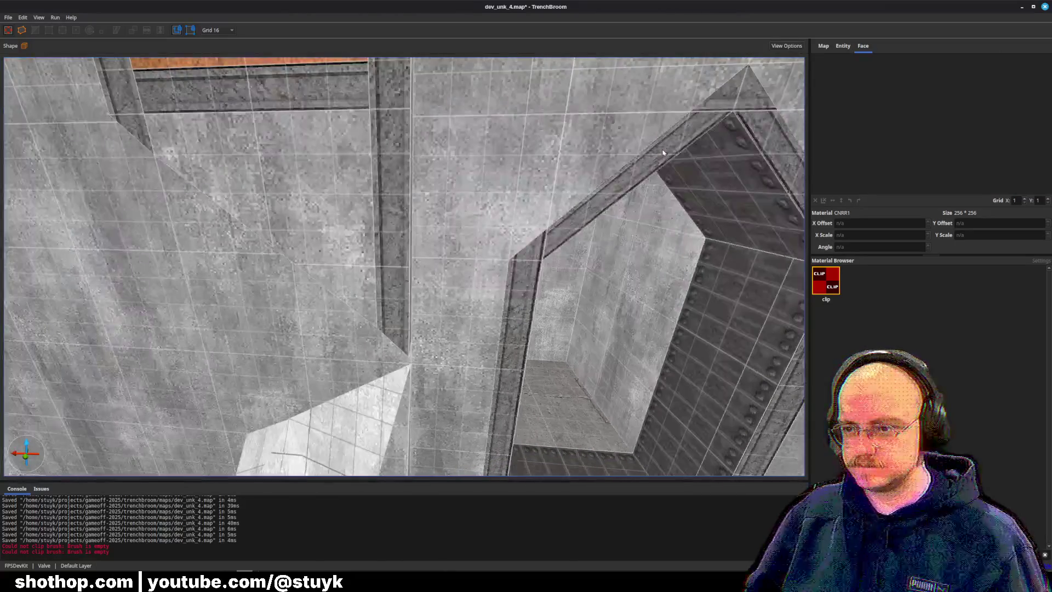
Save the dev_unk_4 map and fly up to overlook the arch and pool.
key(ctrl+s)
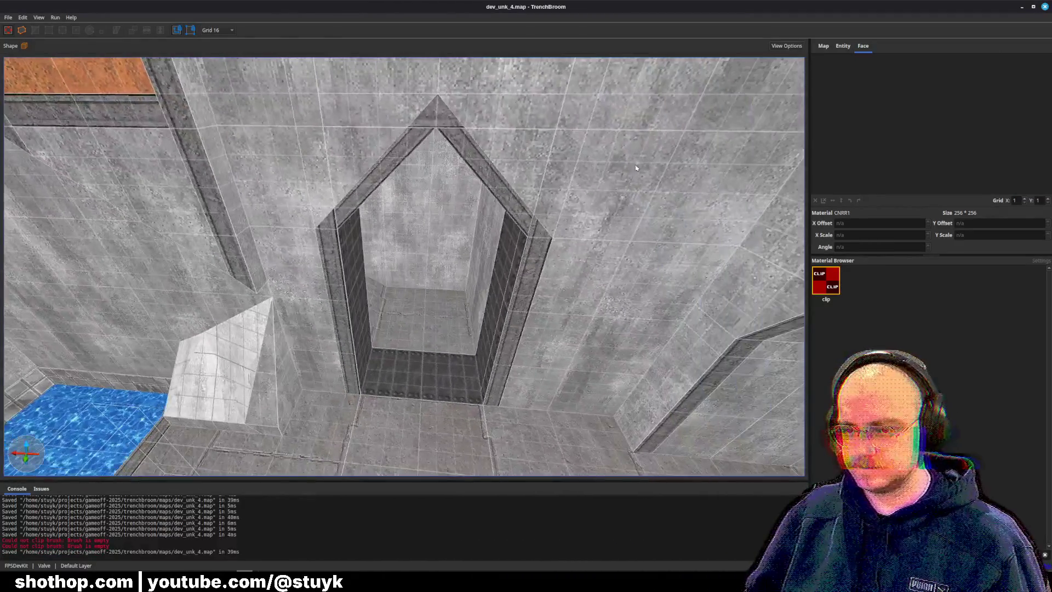
key(ctrl+s)
key(s)
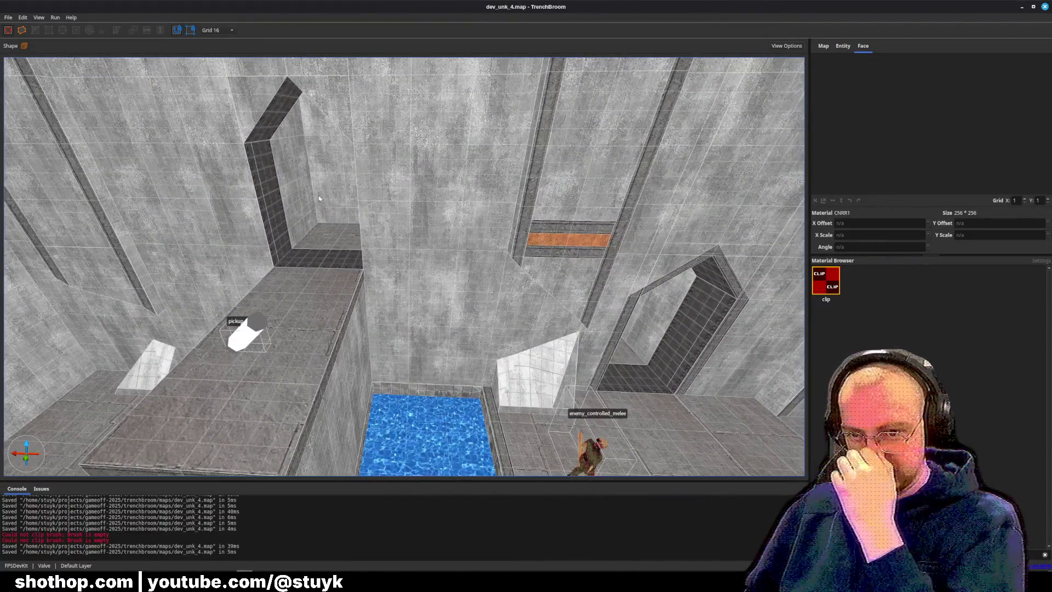
Select the left wall brush and fly toward another pointed doorway.
click(248, 184)
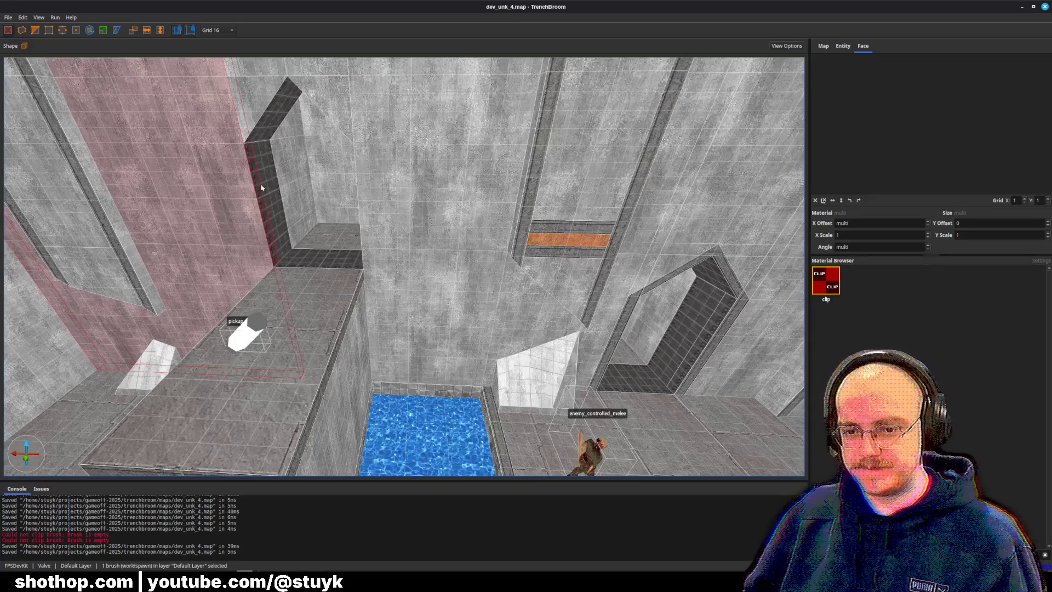
key(a)
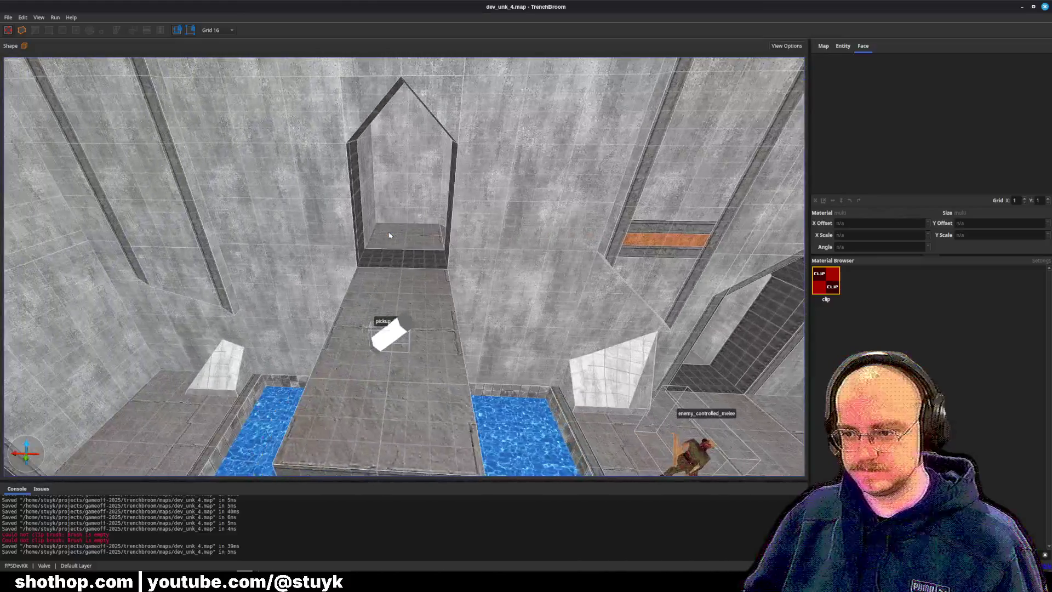
key(w)
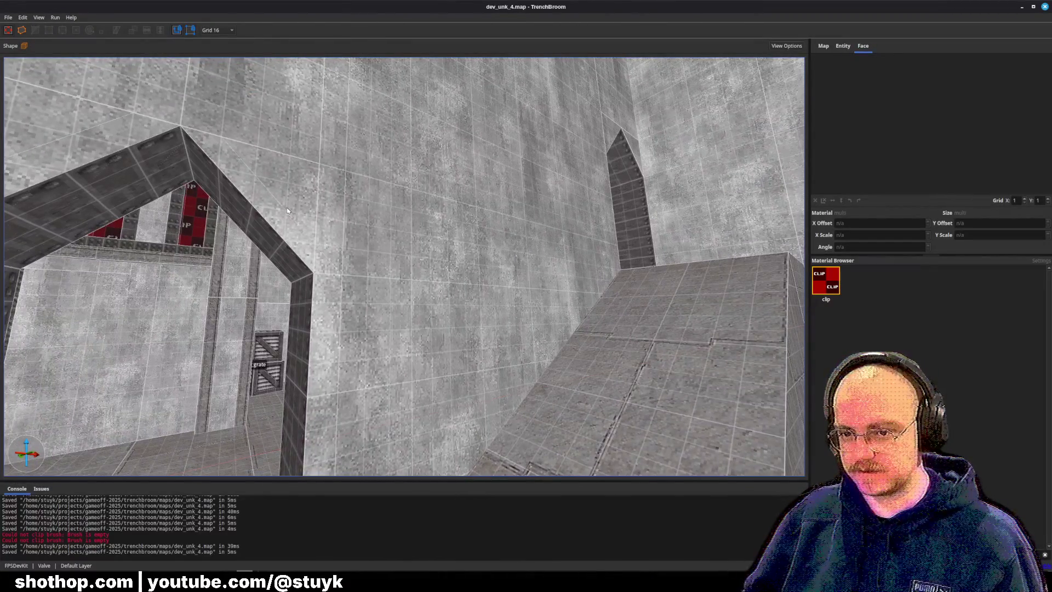
Delete the three pointed peak brushes above the doorway.
click(294, 214)
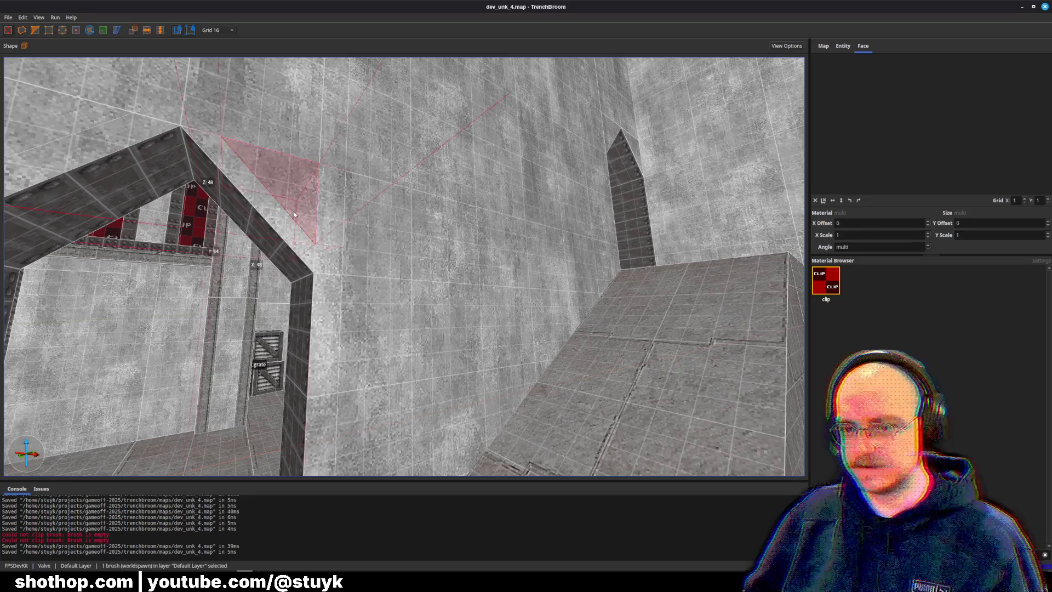
key(s)
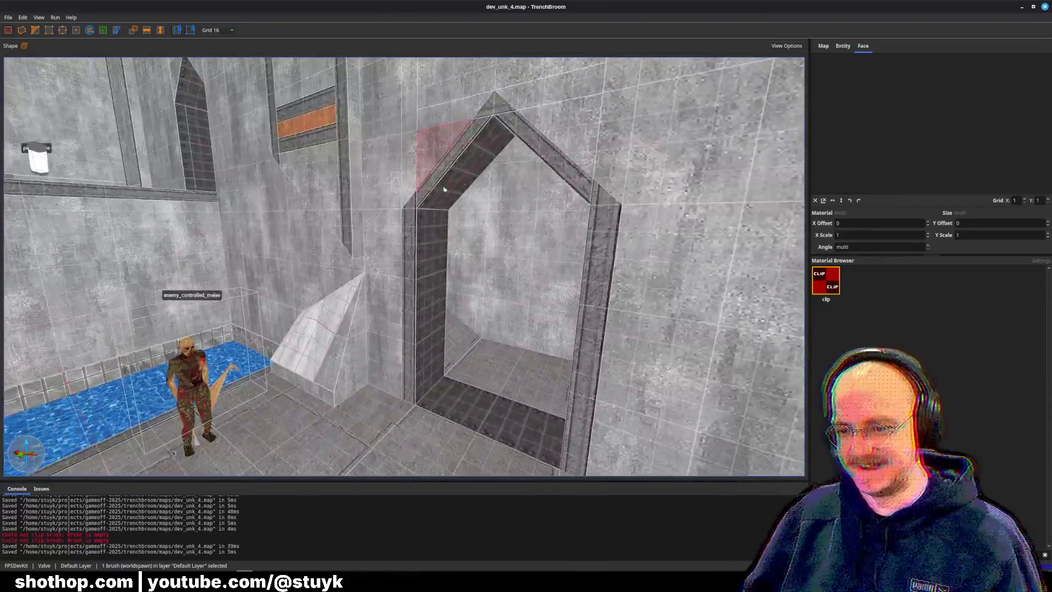
key(Escape)
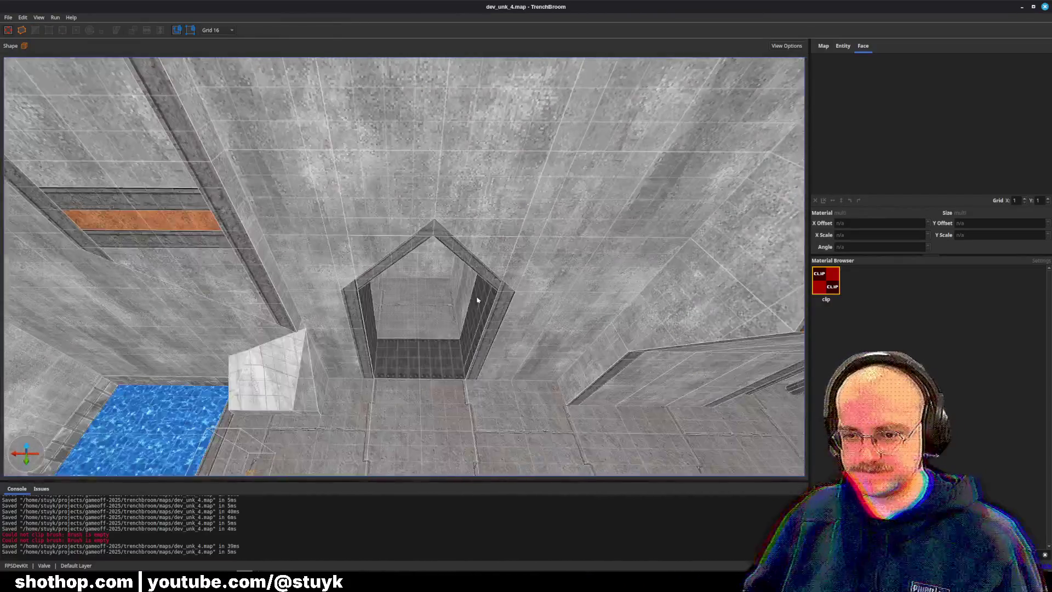
click(403, 258)
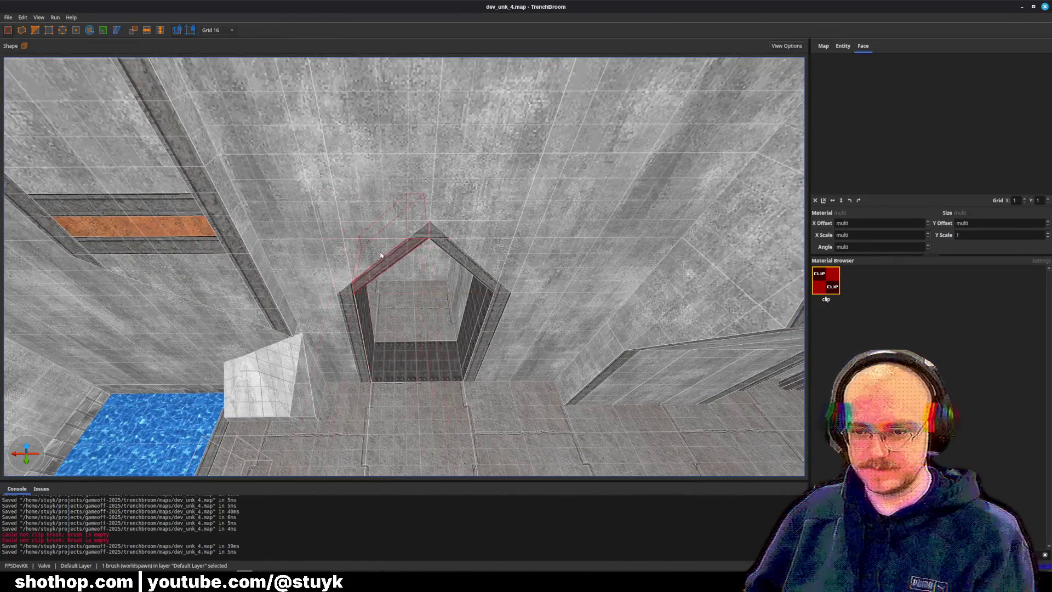
key(Delete)
click(416, 230)
key(Delete)
click(392, 231)
key(Delete)
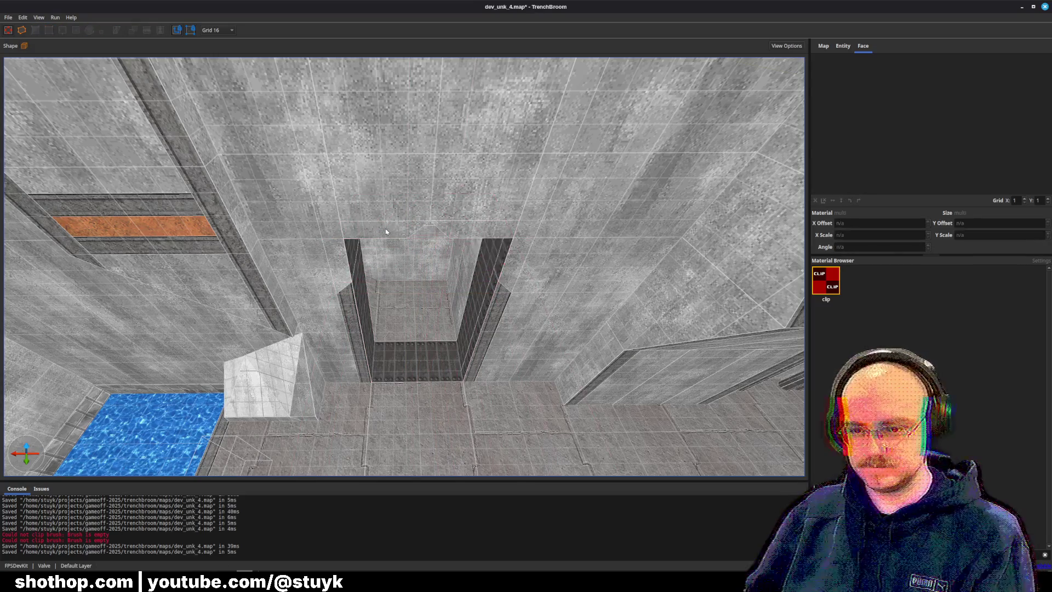
Undo twice to restore the side column, then select the right column.
key(ctrl+z)
key(ctrl+z)
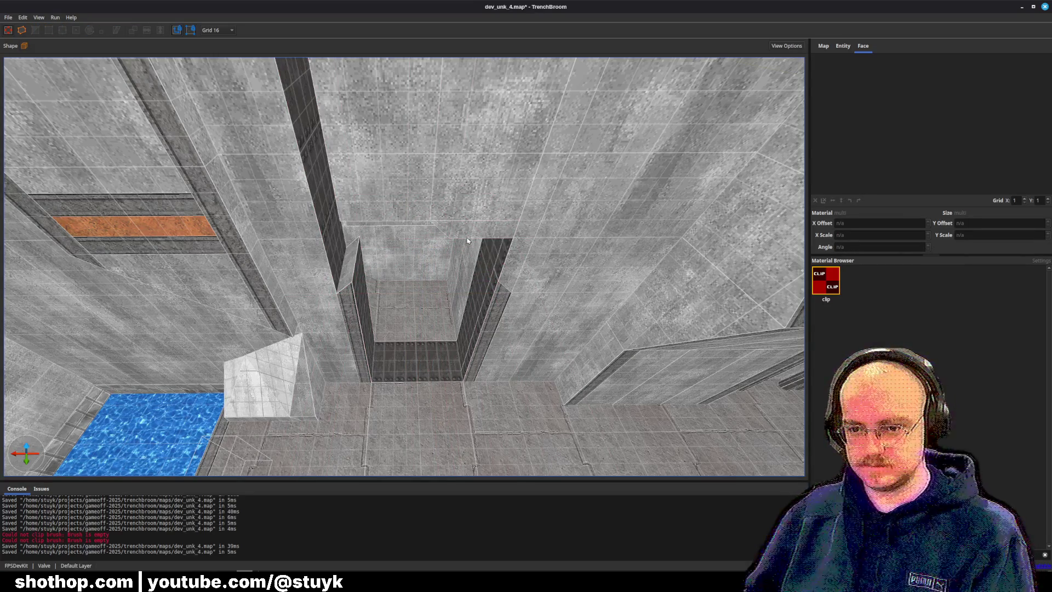
key(ctrl+z)
scroll(468, 252, up, 10)
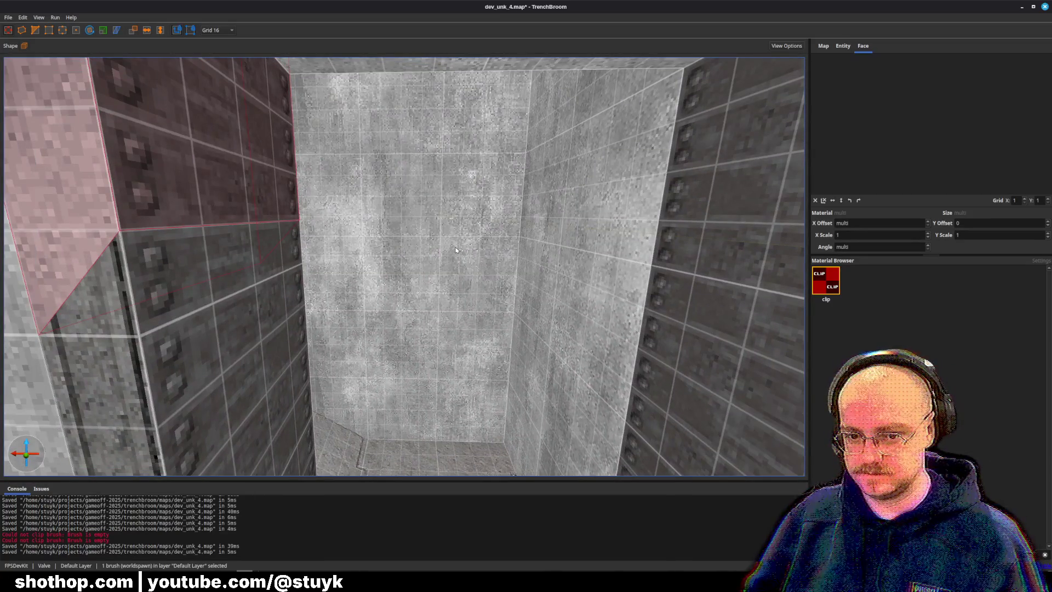
scroll(455, 250, down, 5)
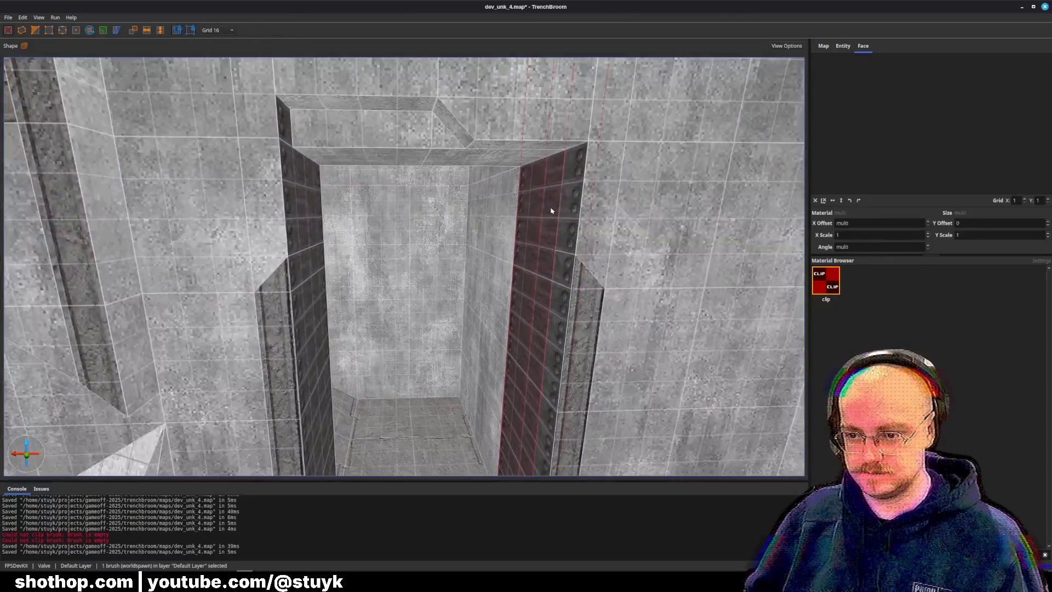
click(579, 213)
click(521, 144)
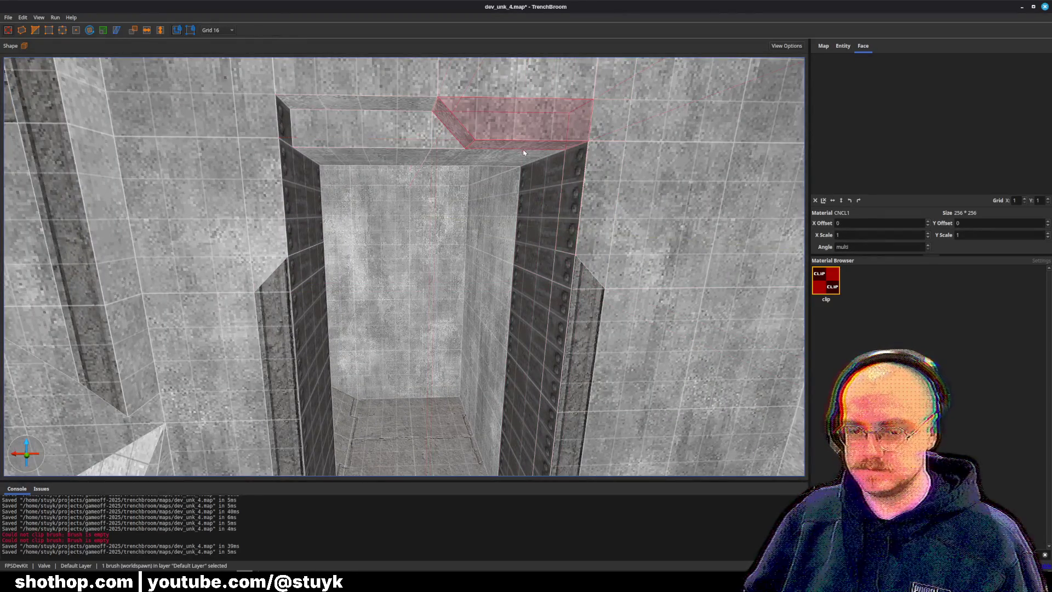
key(Escape)
click(558, 248)
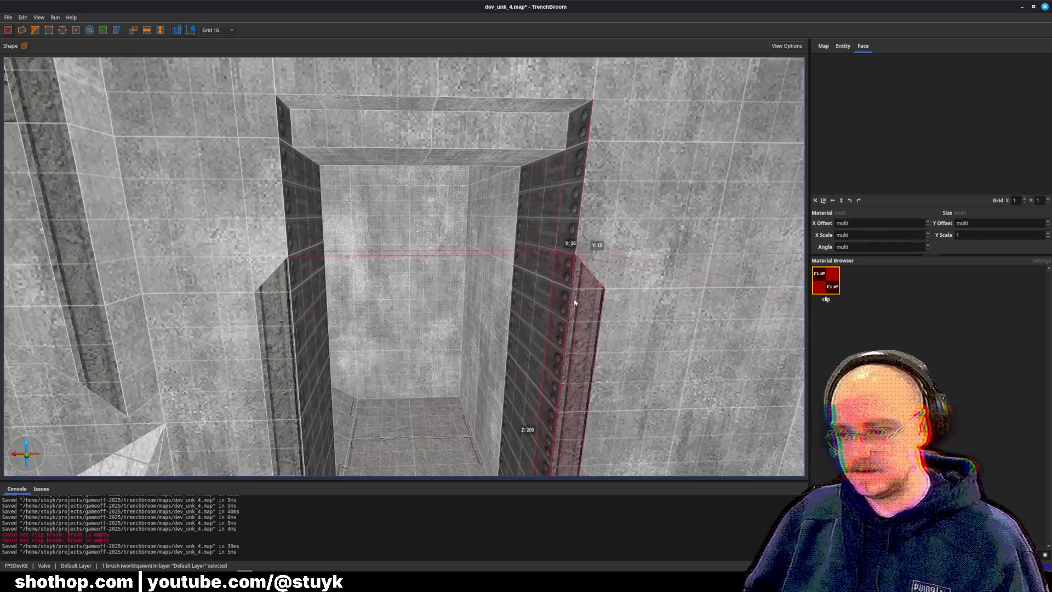